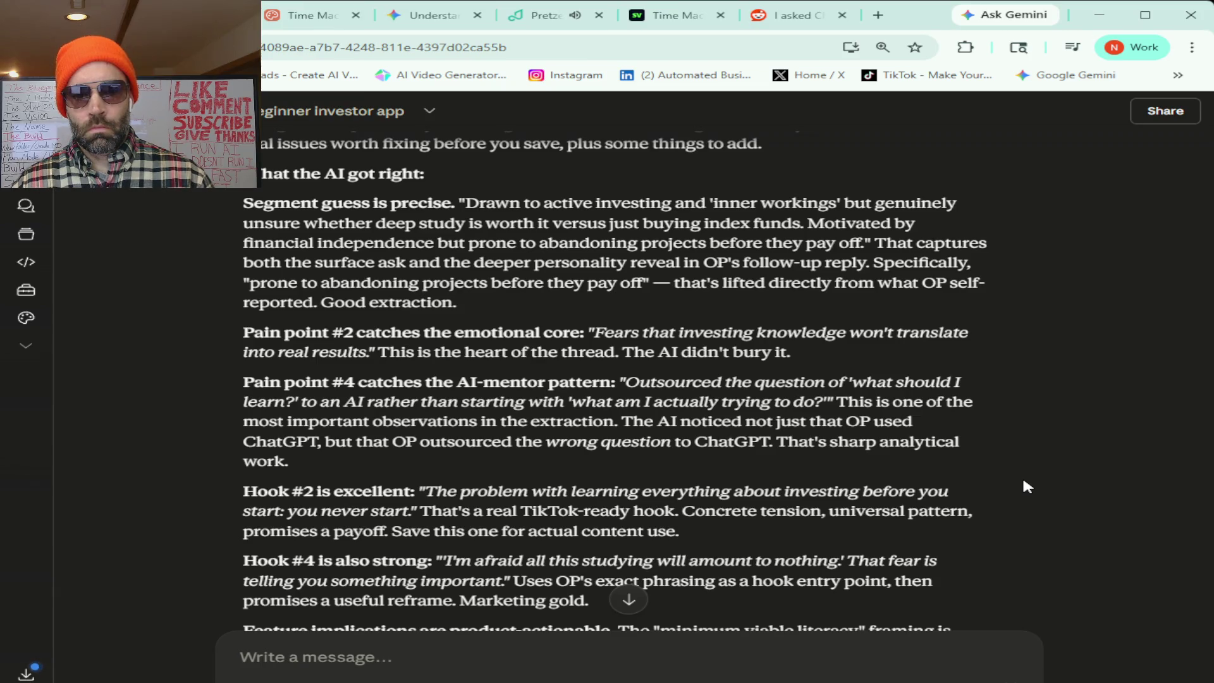
- Select Claude's suggested rewording for the unsupported pain point under Issue 1
scroll(1024, 483, down, 4)
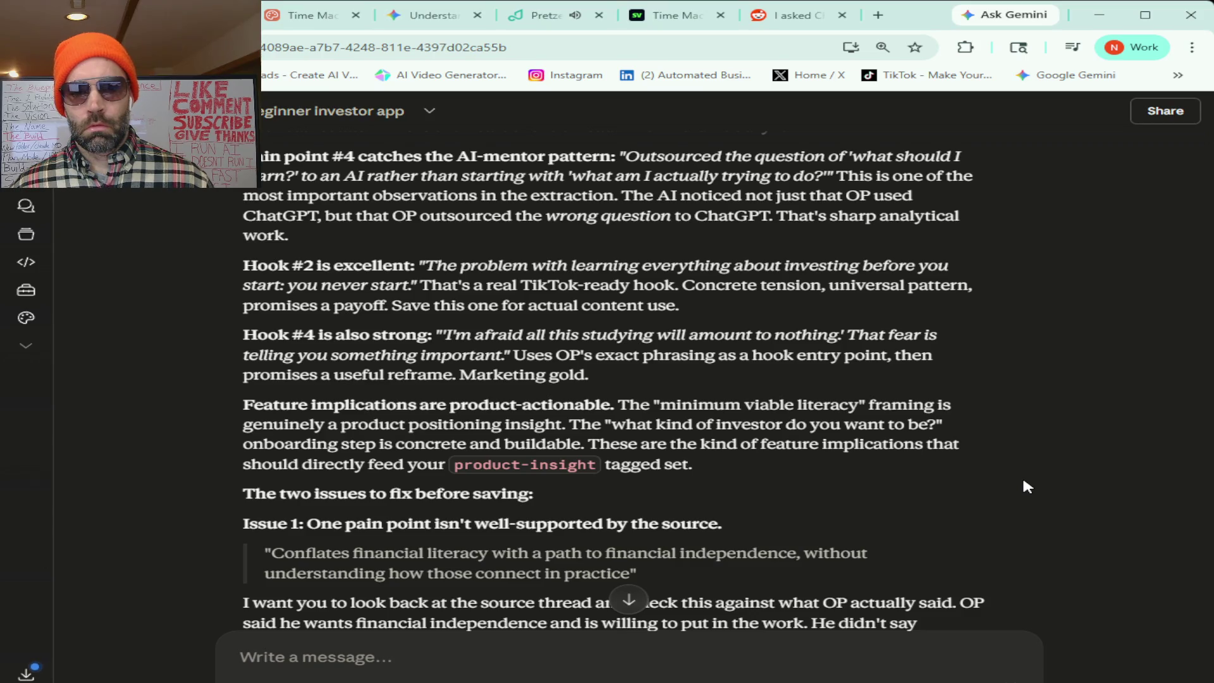
scroll(1023, 481, down, 3)
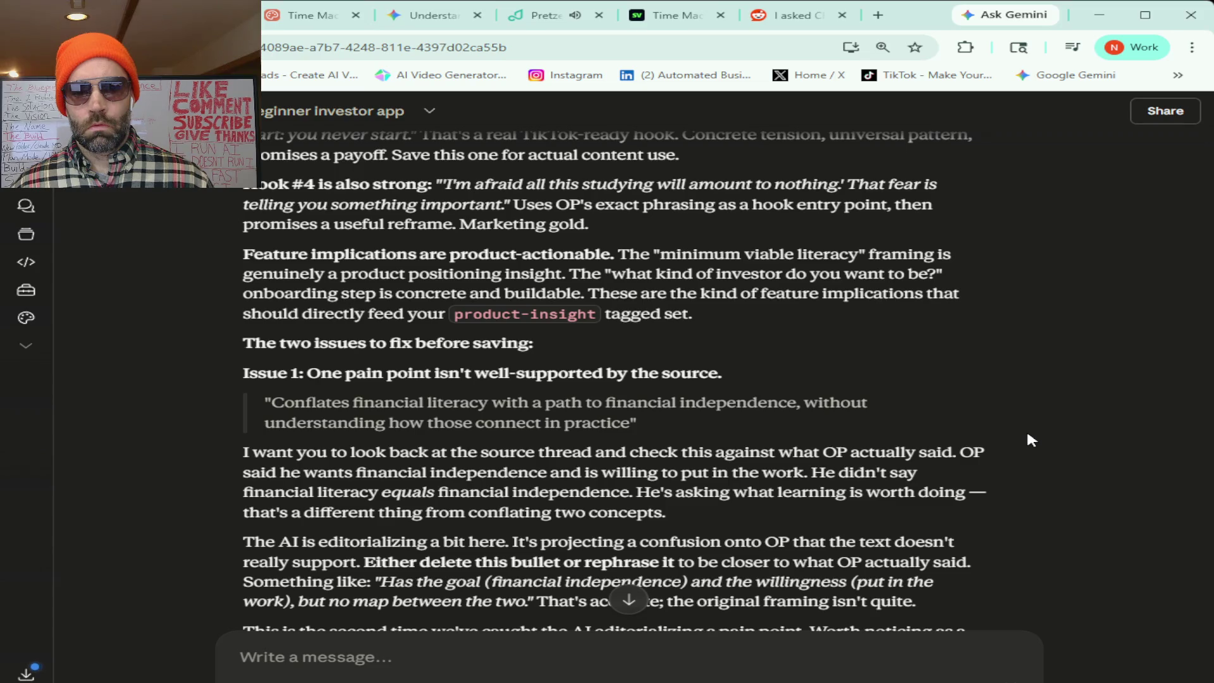
scroll(1027, 434, down, 2)
scroll(1028, 434, down, 1)
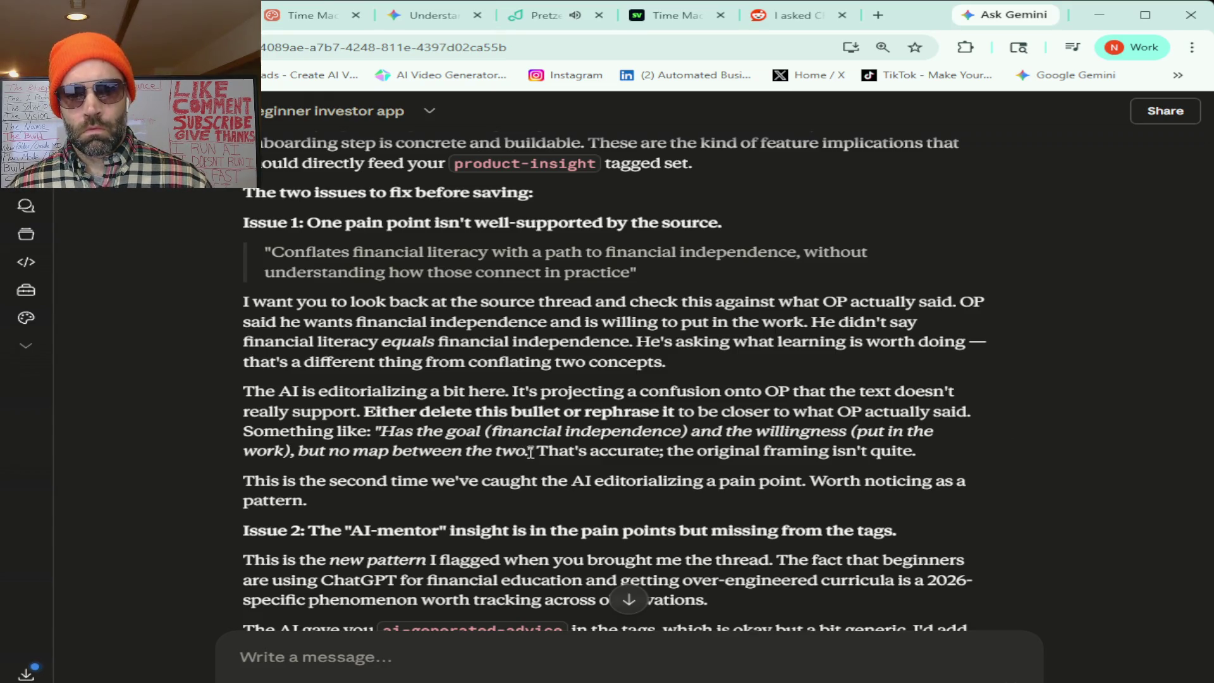
drag(528, 451, 387, 434)
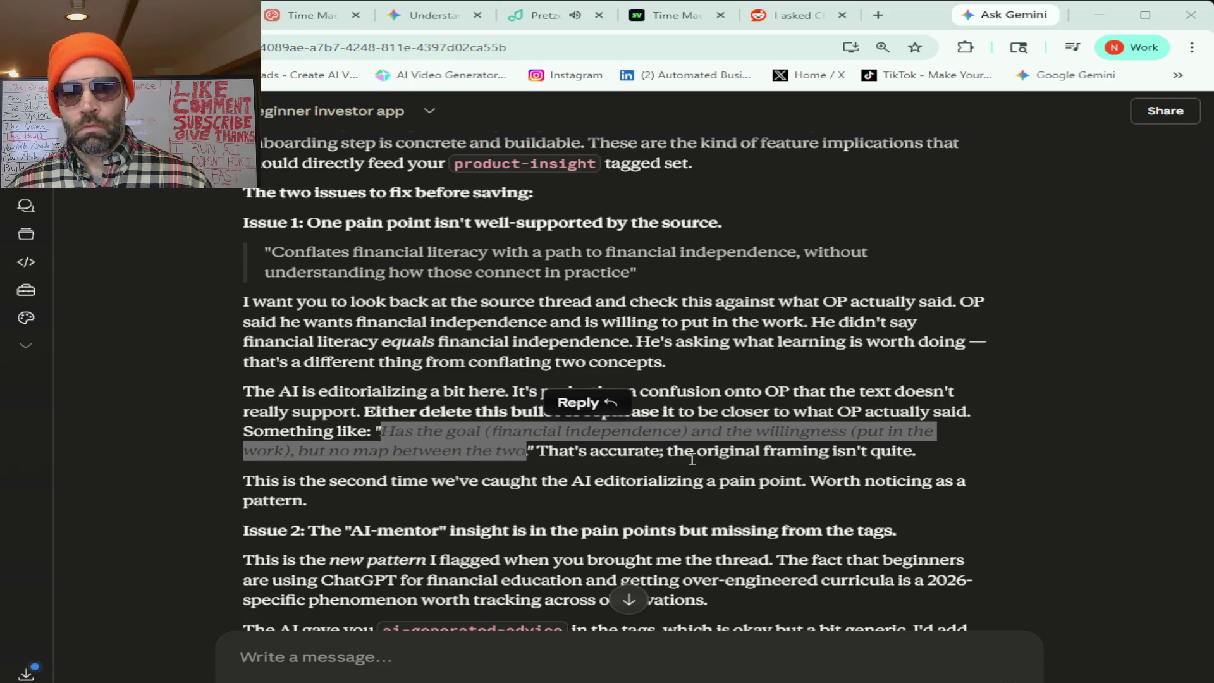
- Select the product-insight tag in the 'What's missing from the tags overall' advice
scroll(727, 481, down, 3)
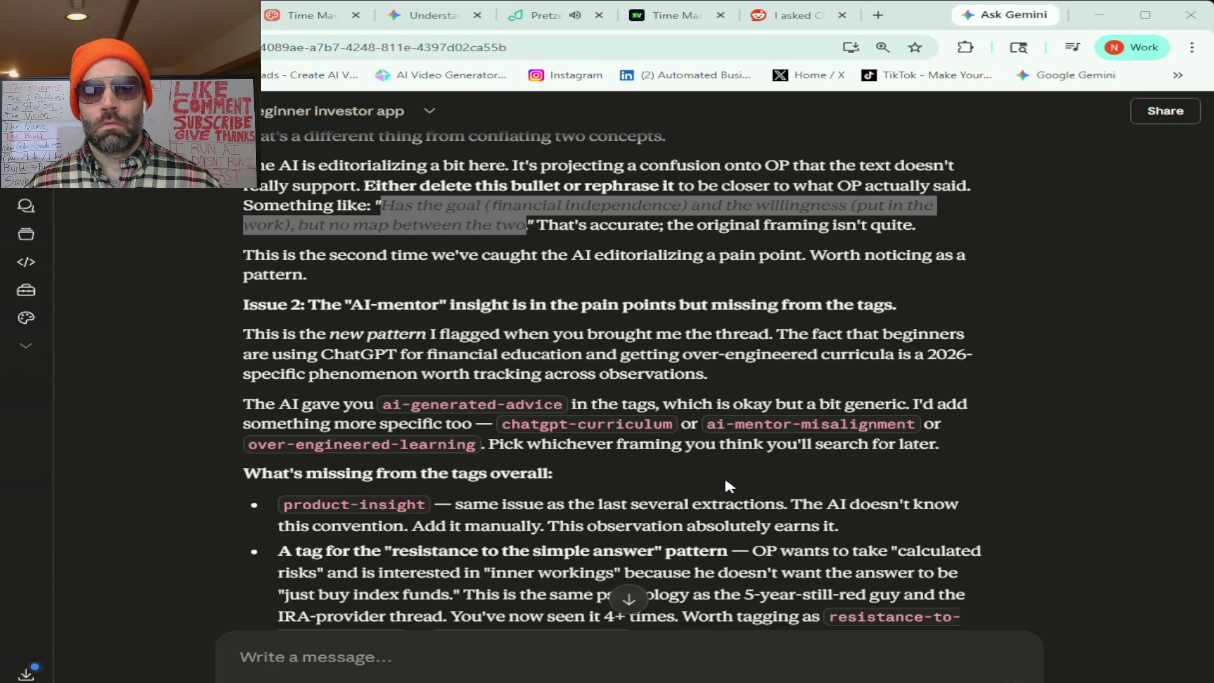
scroll(571, 472, down, 1)
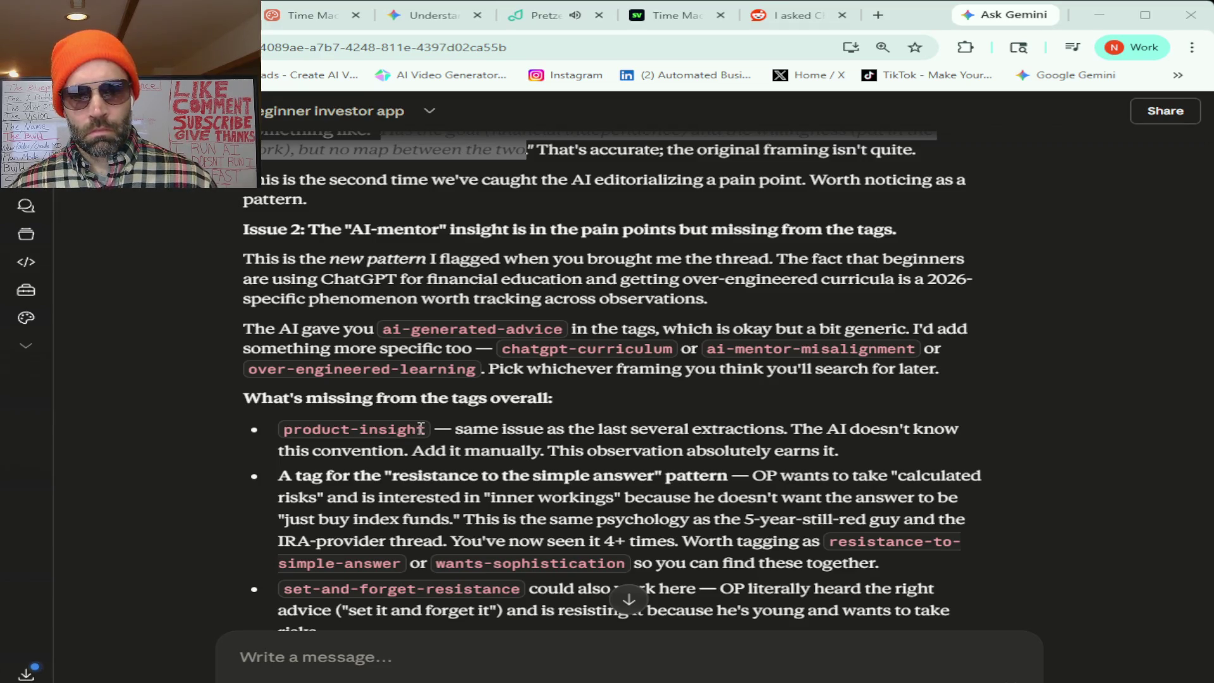
drag(428, 431, 283, 429)
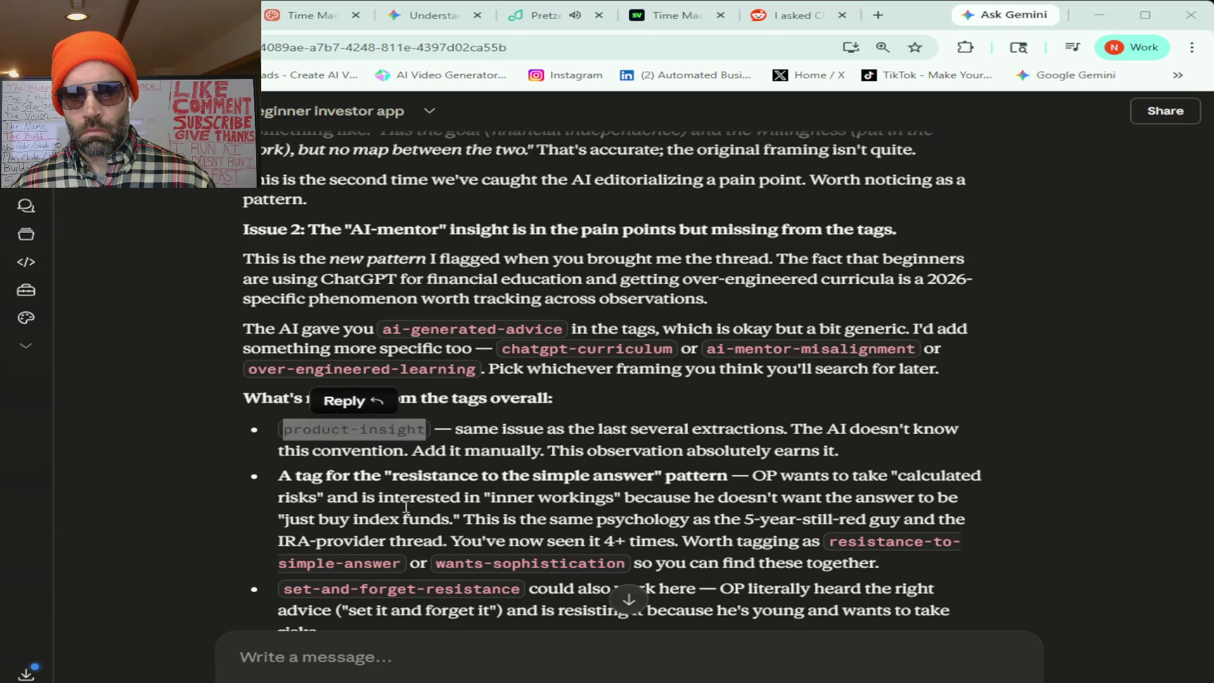
scroll(719, 526, down, 1)
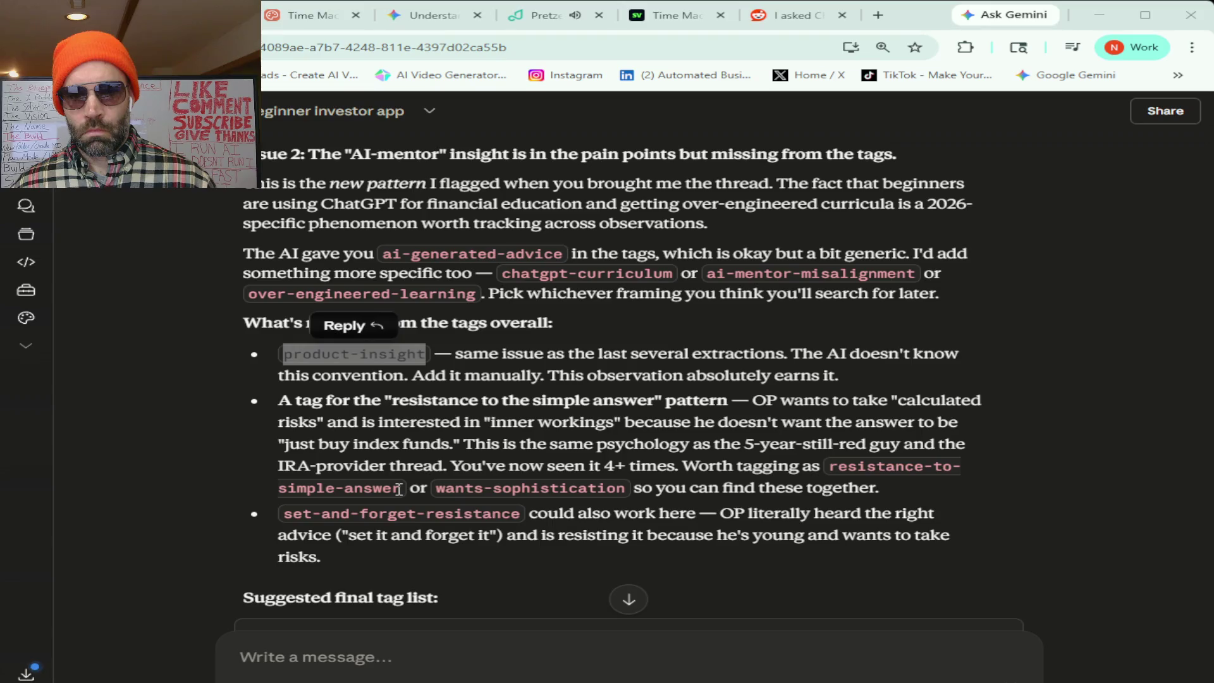
- Select the resistance-to-simple-answer tag, then switch away from the browser window
drag(407, 488, 465, 487)
double_click(830, 466)
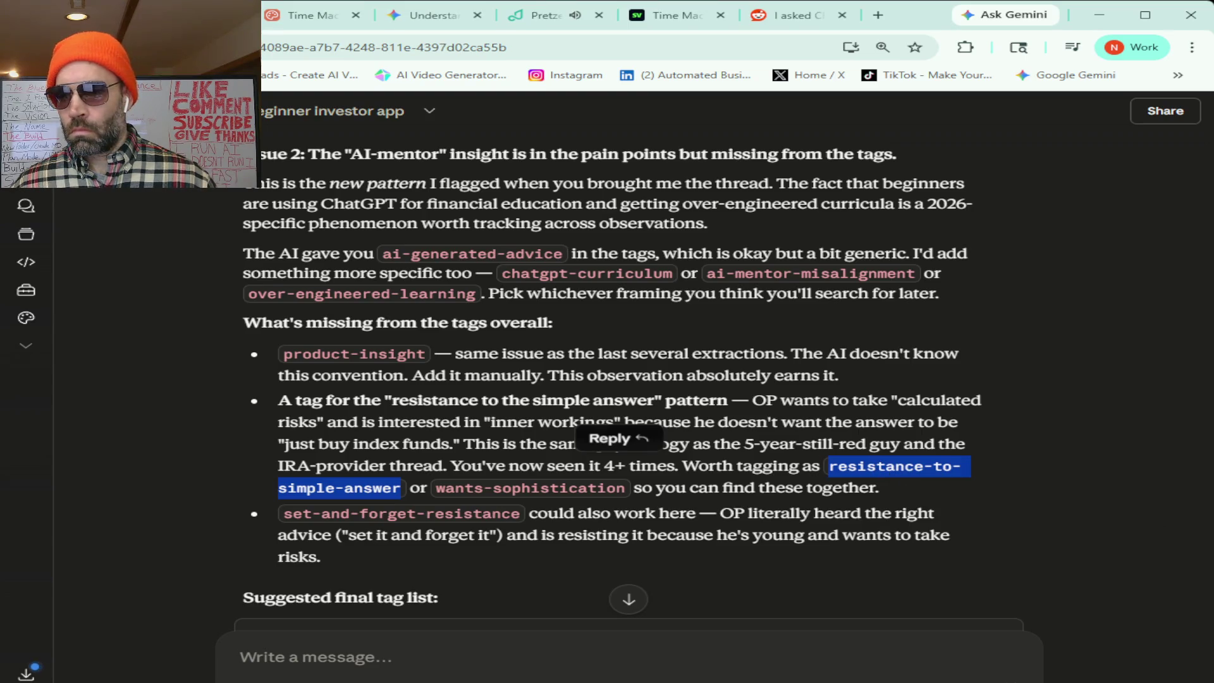
key(alt+Tab)
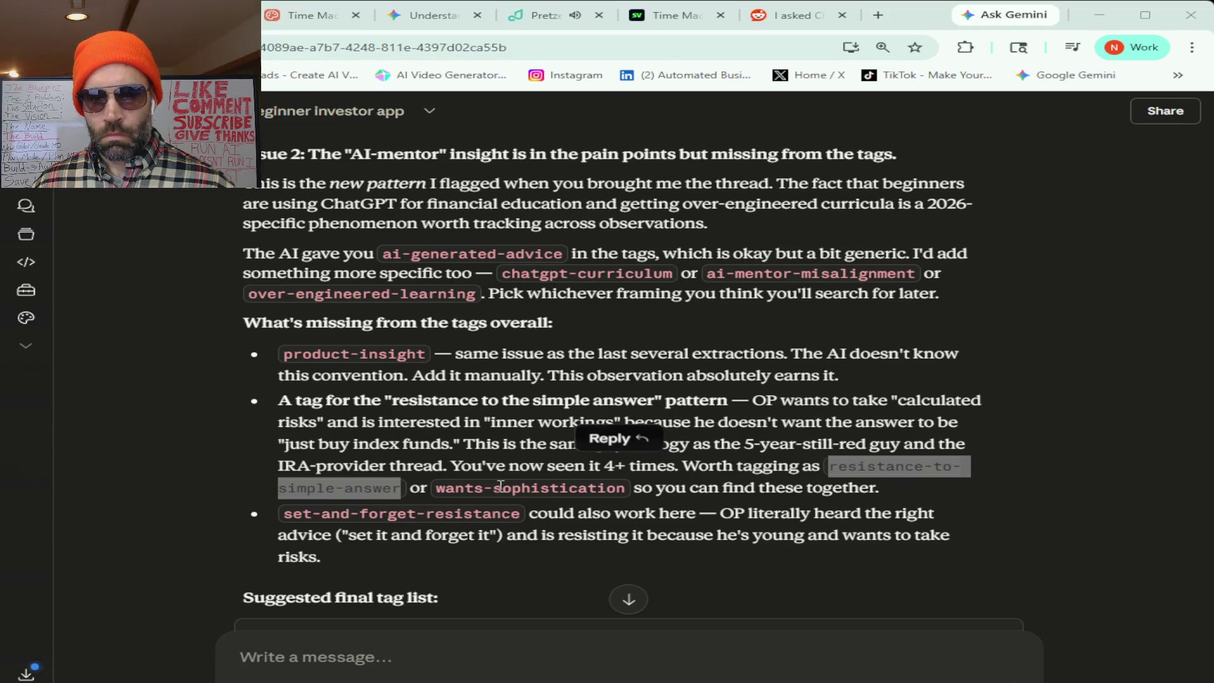
scroll(675, 489, down, 2)
scroll(675, 489, down, 1)
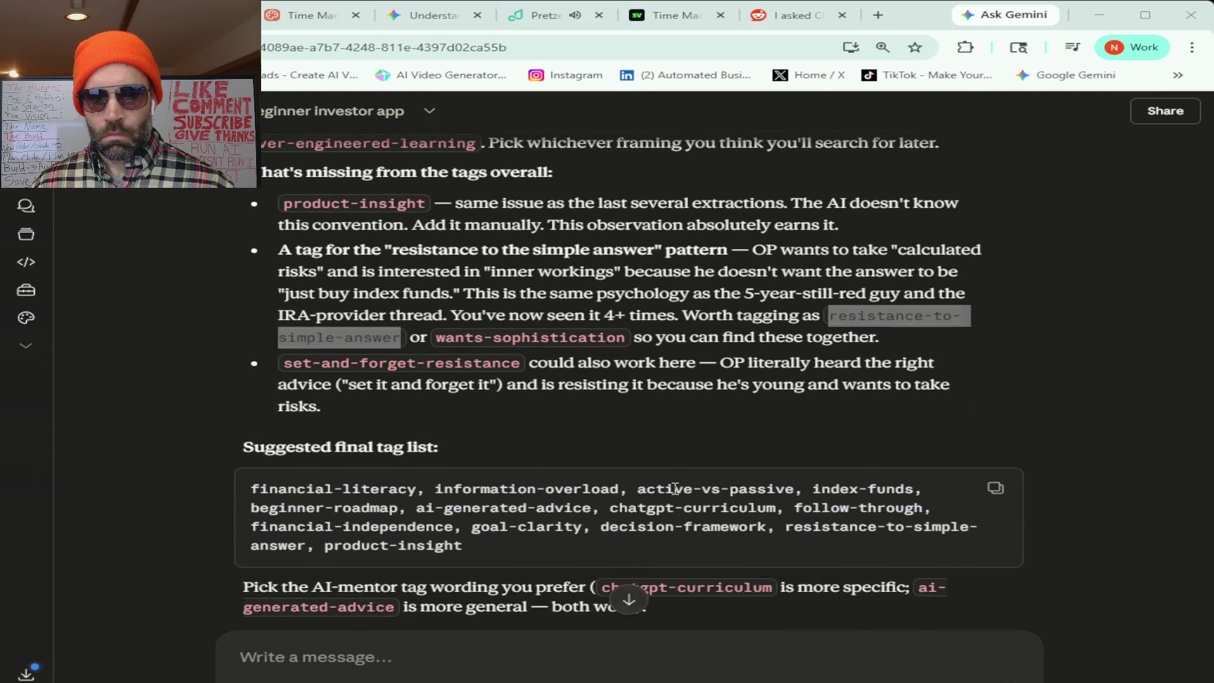
scroll(675, 489, down, 1)
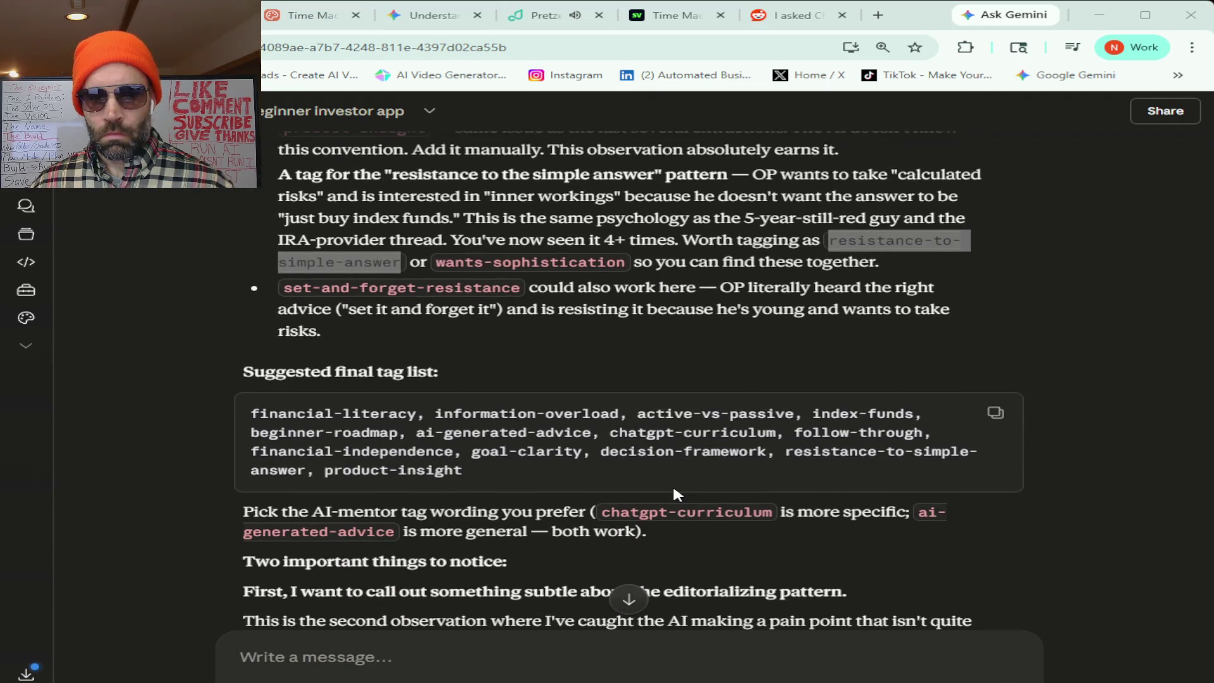
scroll(708, 466, down, 2)
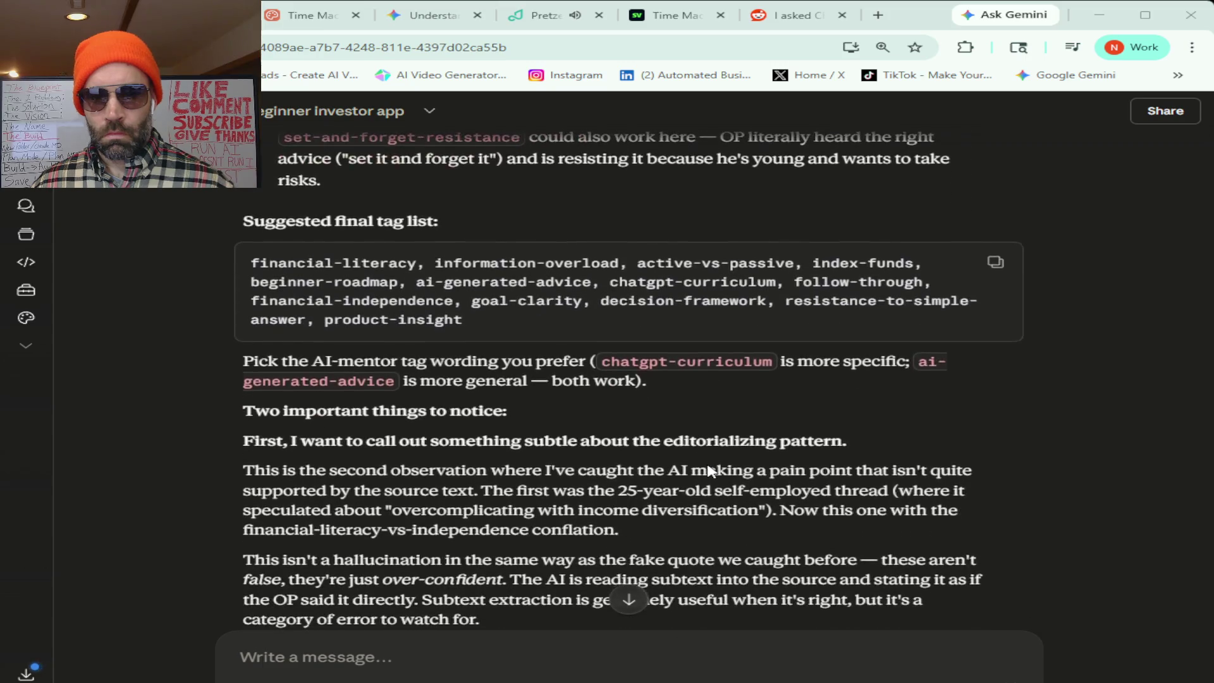
scroll(709, 465, down, 1)
scroll(709, 466, down, 1)
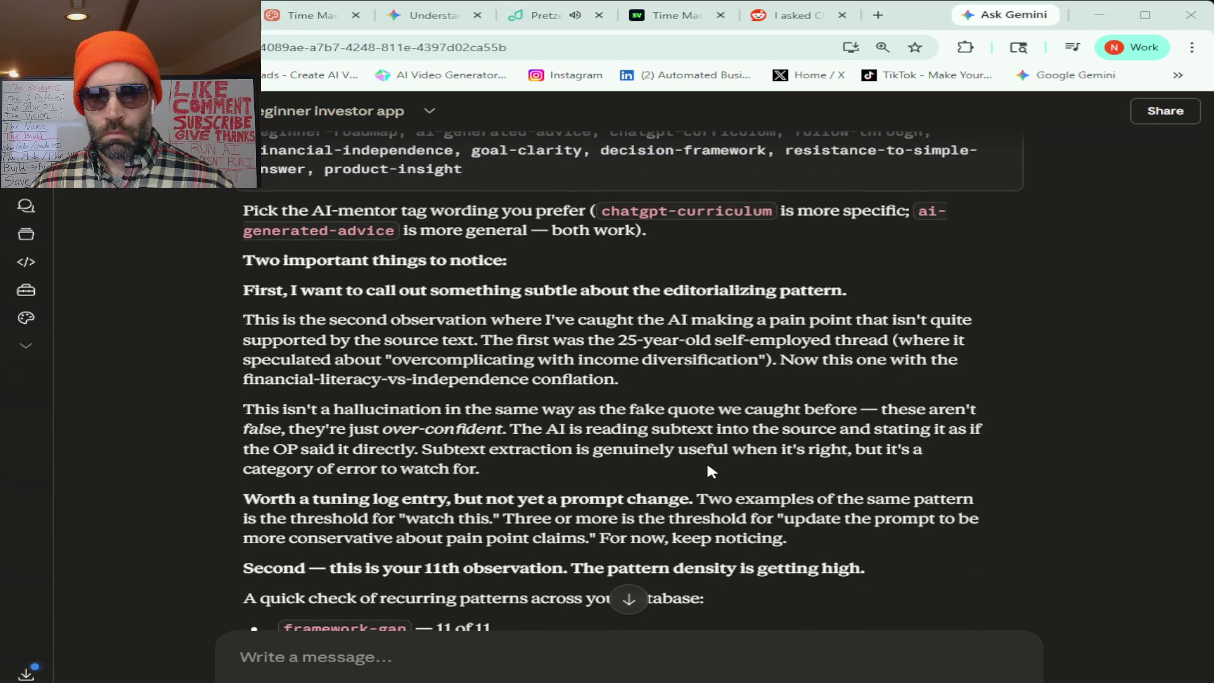
scroll(707, 465, down, 1)
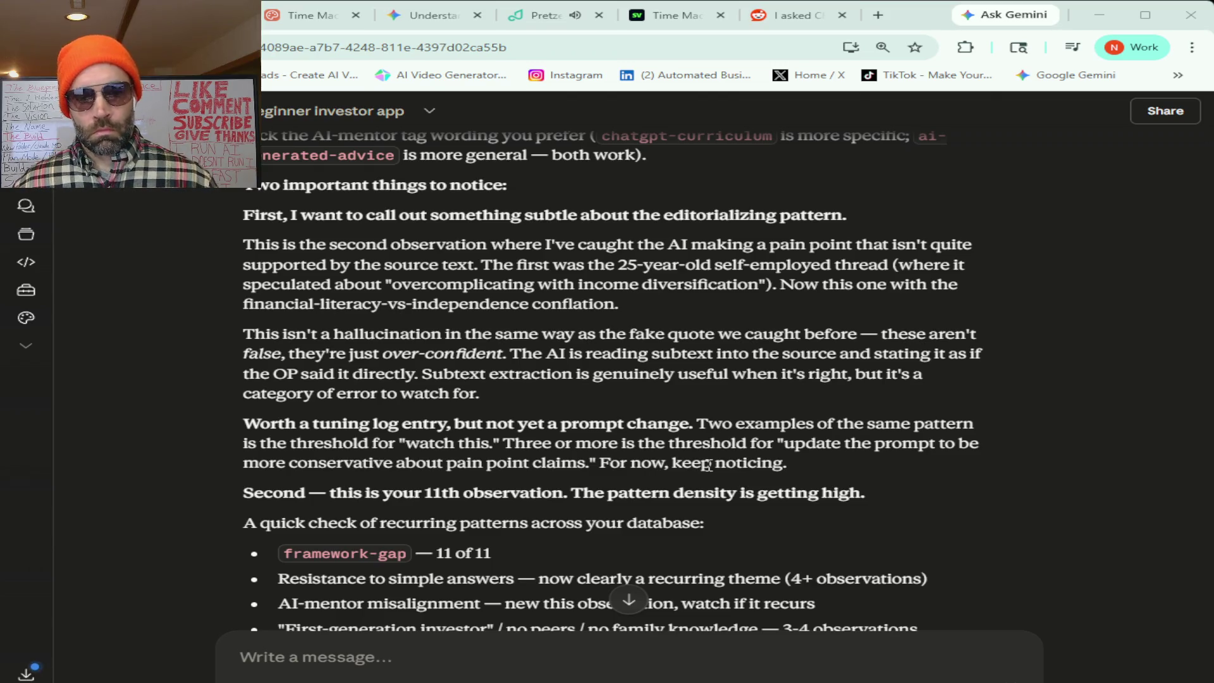
scroll(960, 500, down, 3)
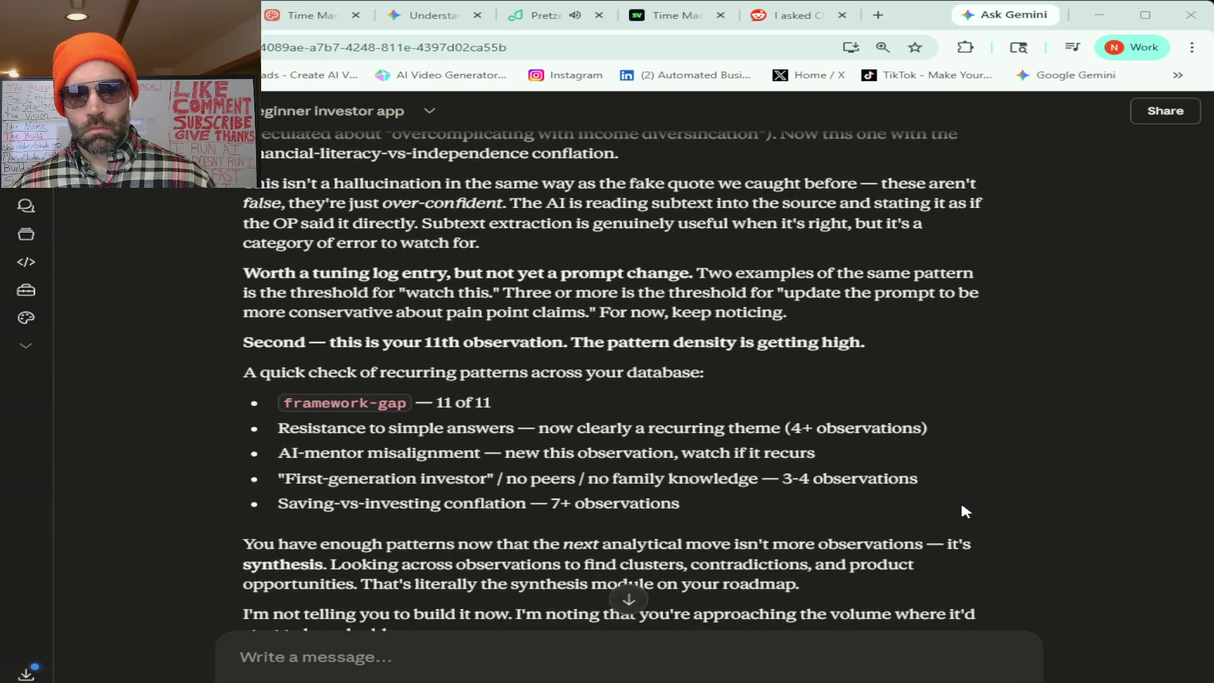
scroll(962, 505, down, 2)
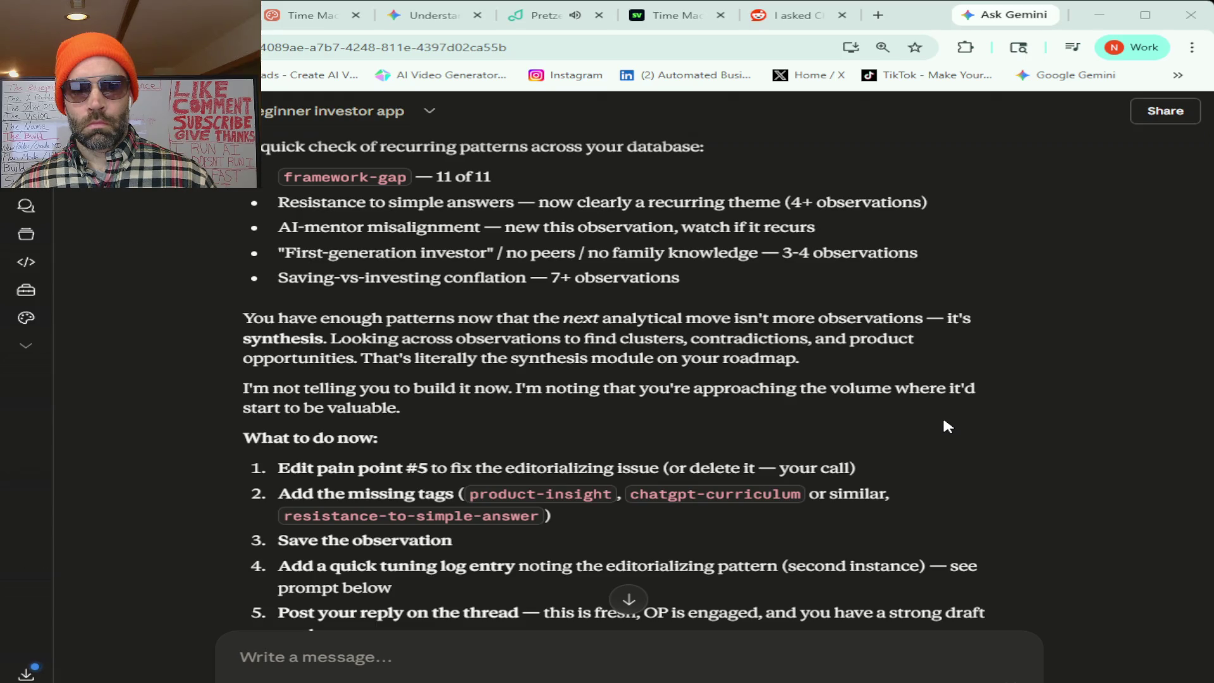
scroll(947, 426, down, 2)
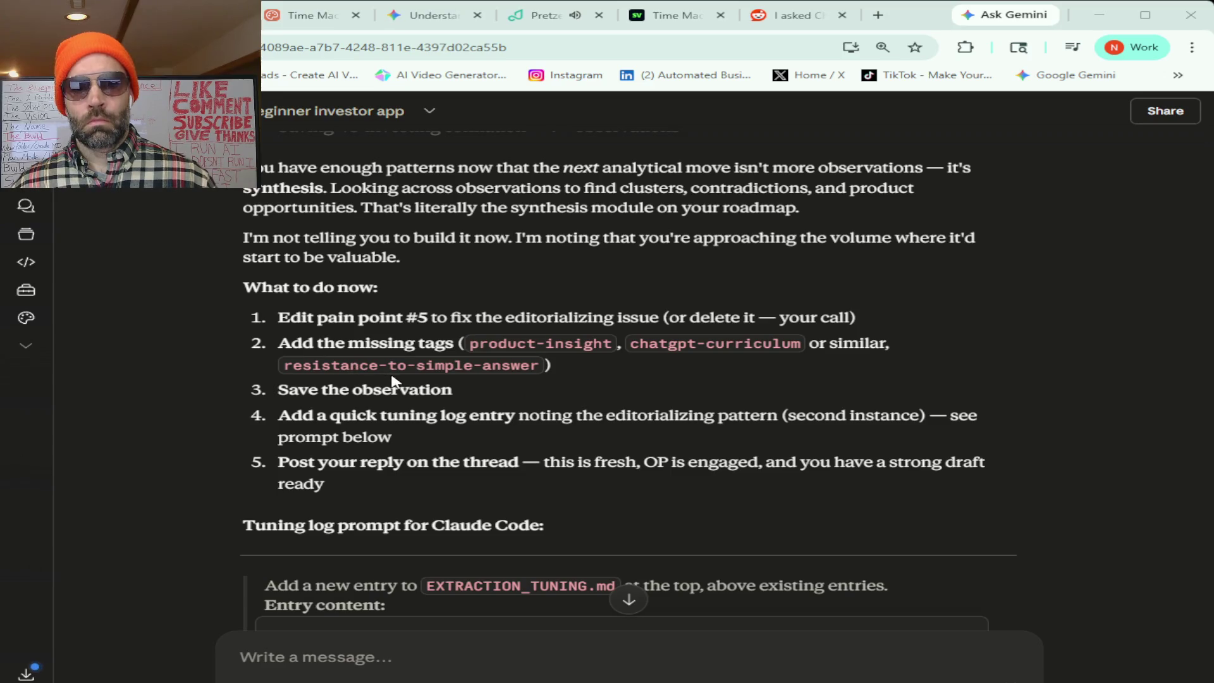
- Select Claude's drafted Reddit answer and bring up the 'I asked ChatGPT' Reddit thread
scroll(408, 389, up, 5)
scroll(408, 389, up, 15)
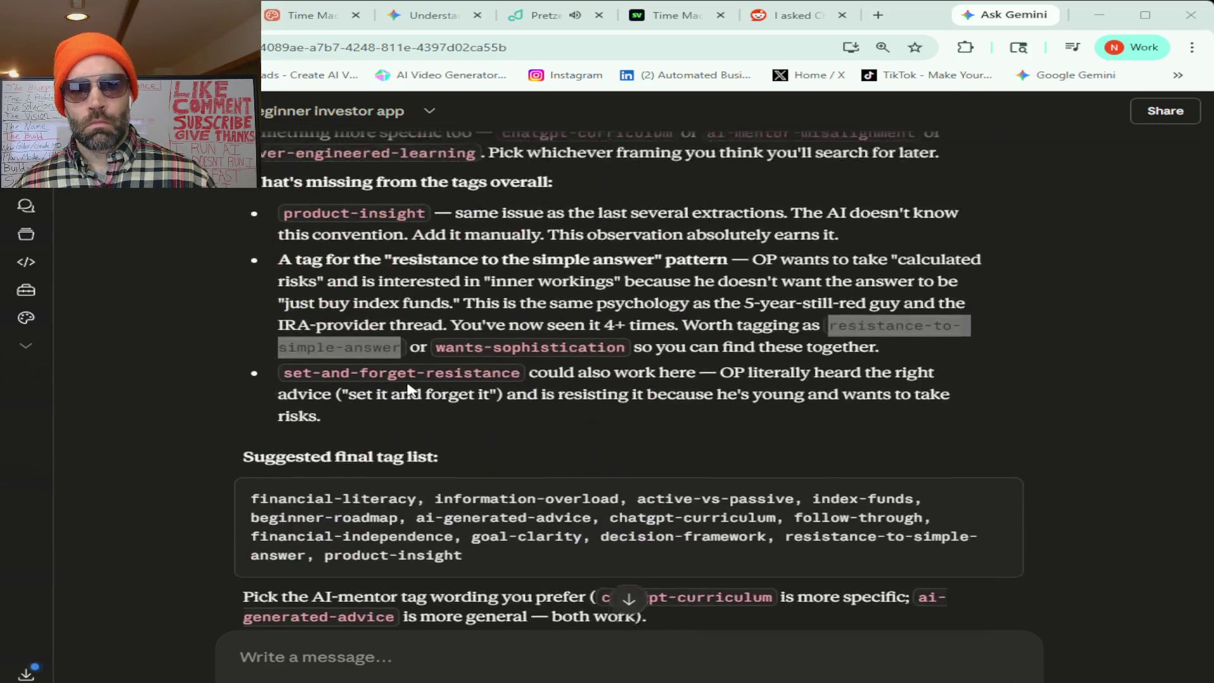
scroll(408, 389, up, 10)
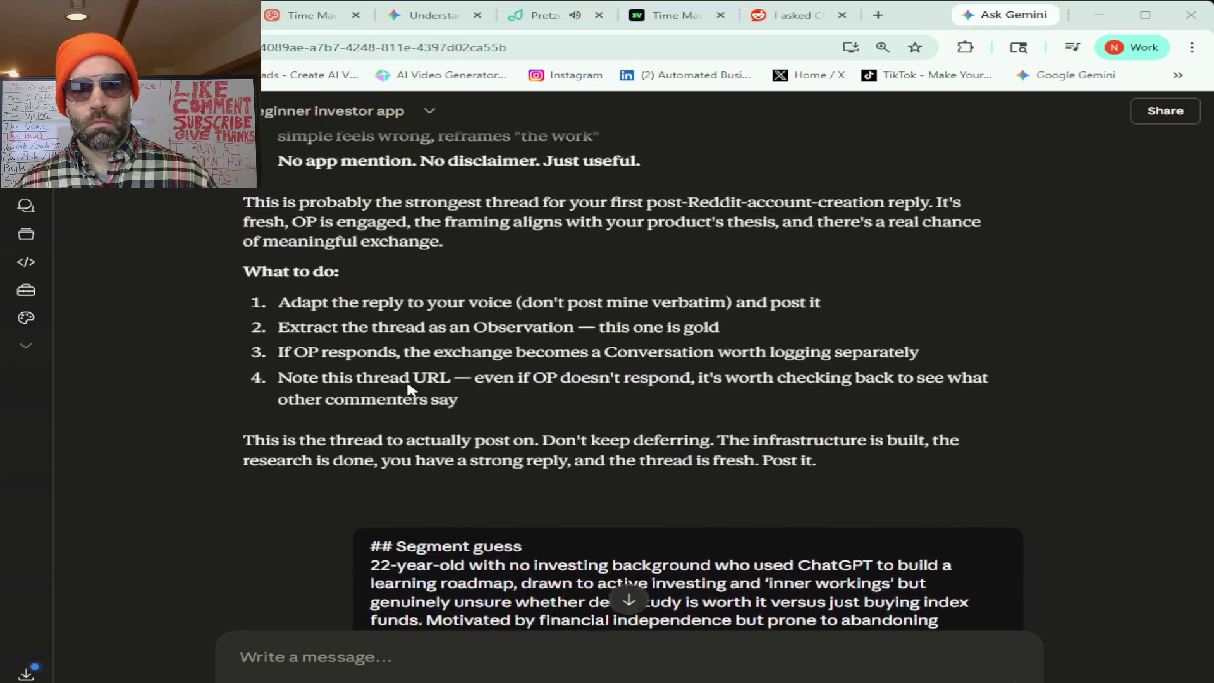
scroll(407, 383, down, 3)
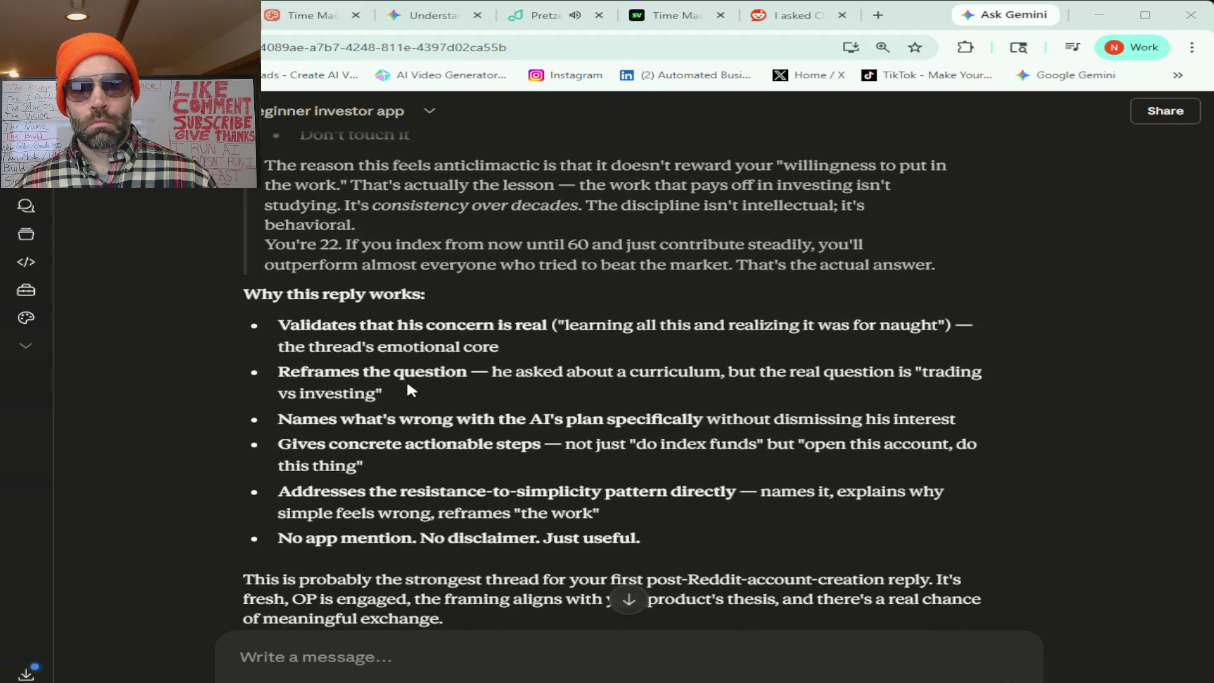
scroll(406, 383, up, 2)
mouse_move(938, 417)
mouse_down()
mouse_move(439, 259)
mouse_move(278, 130)
mouse_move(282, 351)
mouse_move(269, 355)
mouse_up()
key(ctrl+c)
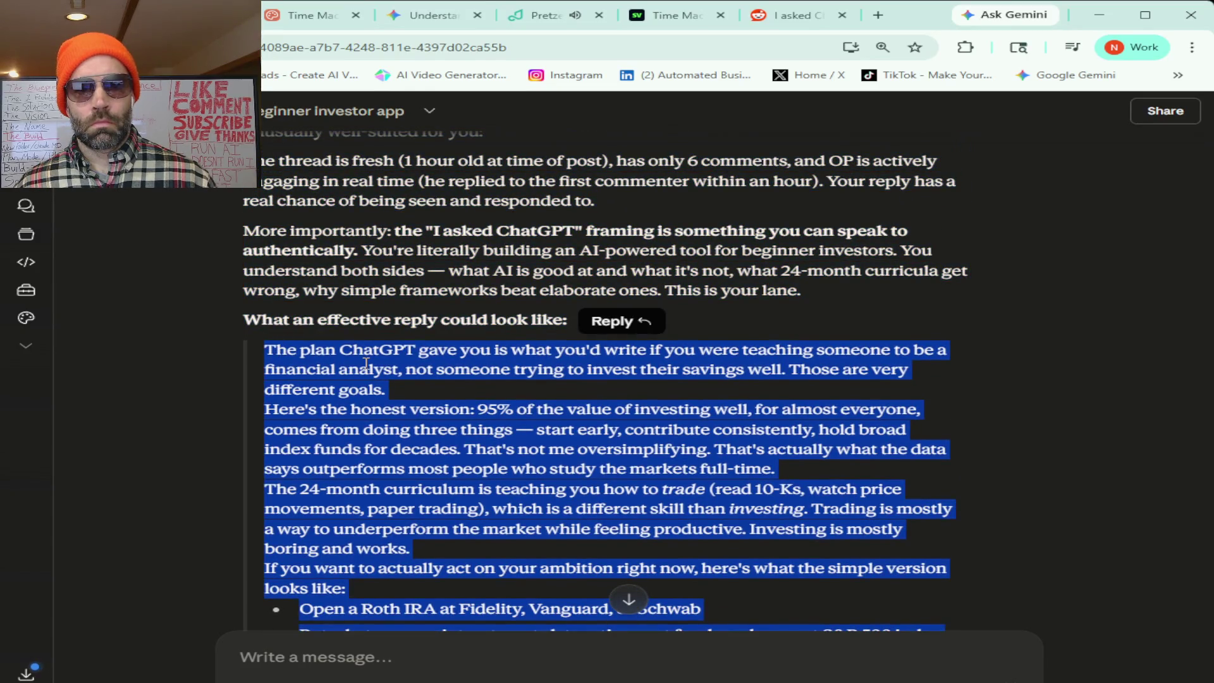
click(794, 19)
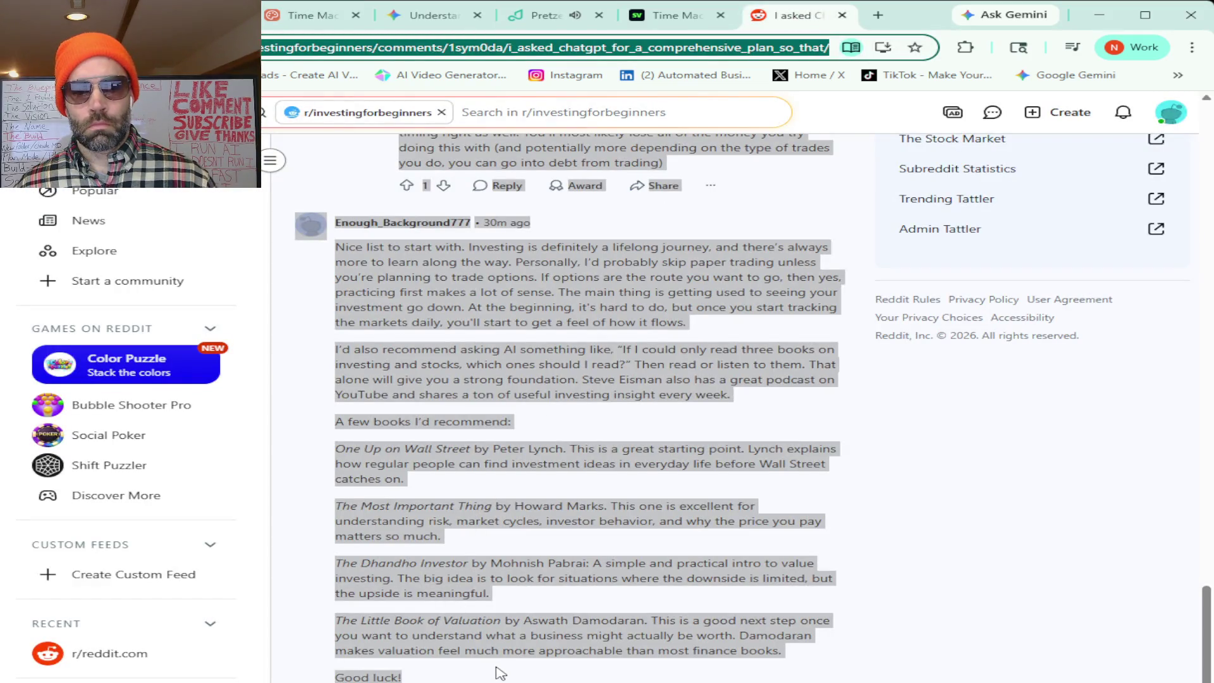
- Paste the drafted reply into a new comment and delete the em dash before 'start early'
click(500, 593)
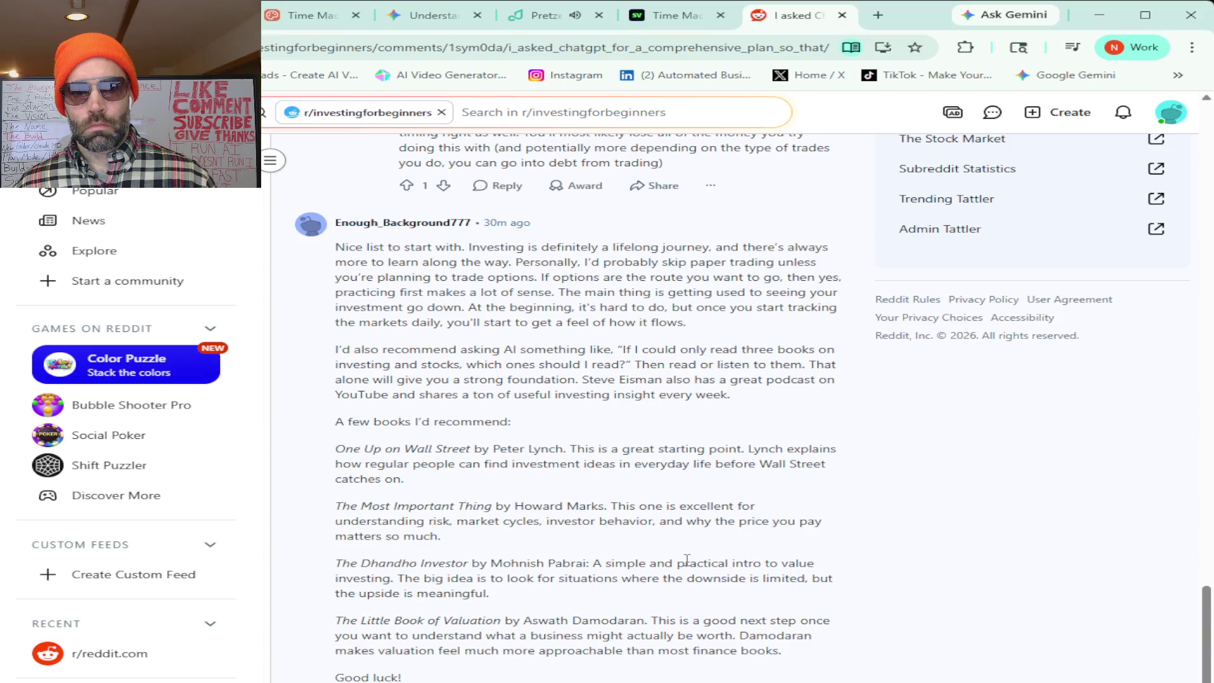
scroll(650, 566, up, 8)
scroll(649, 567, up, 10)
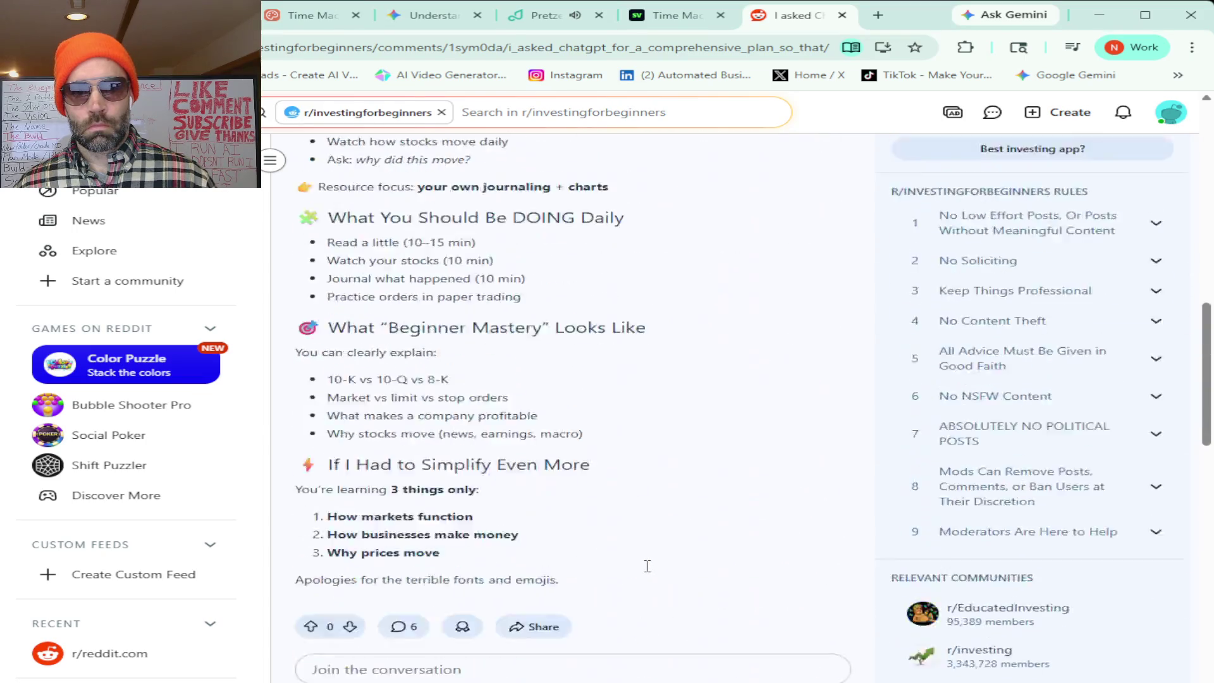
scroll(650, 572, down, 5)
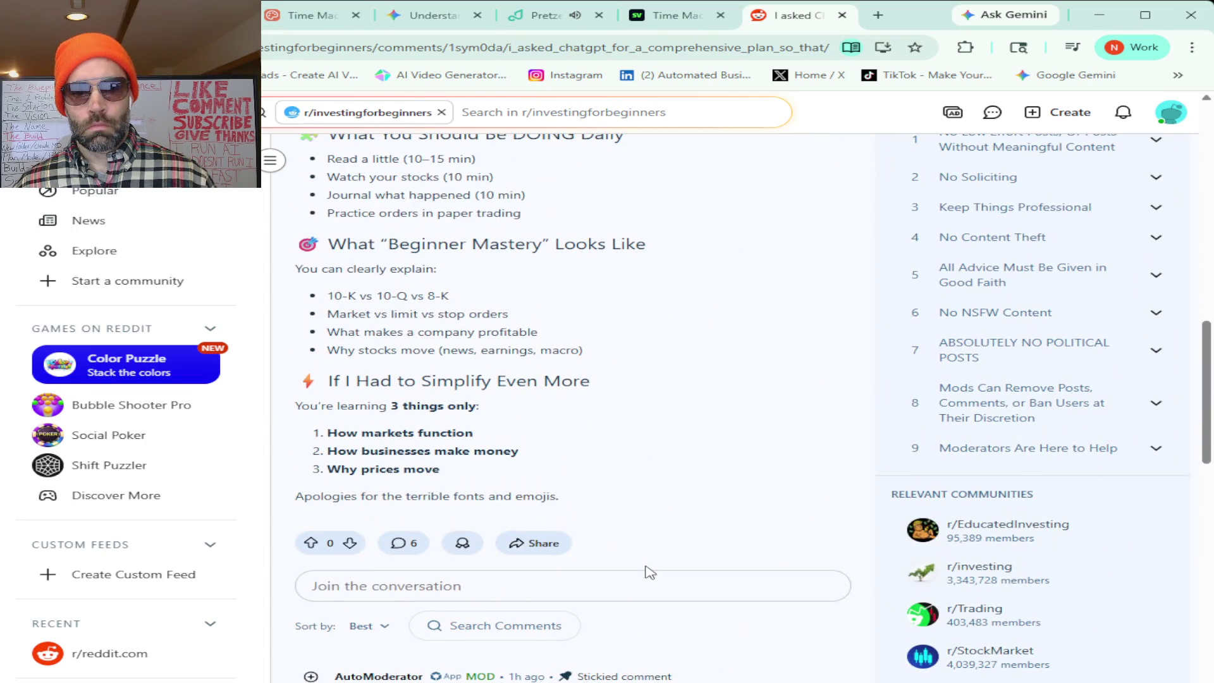
scroll(653, 529, down, 1)
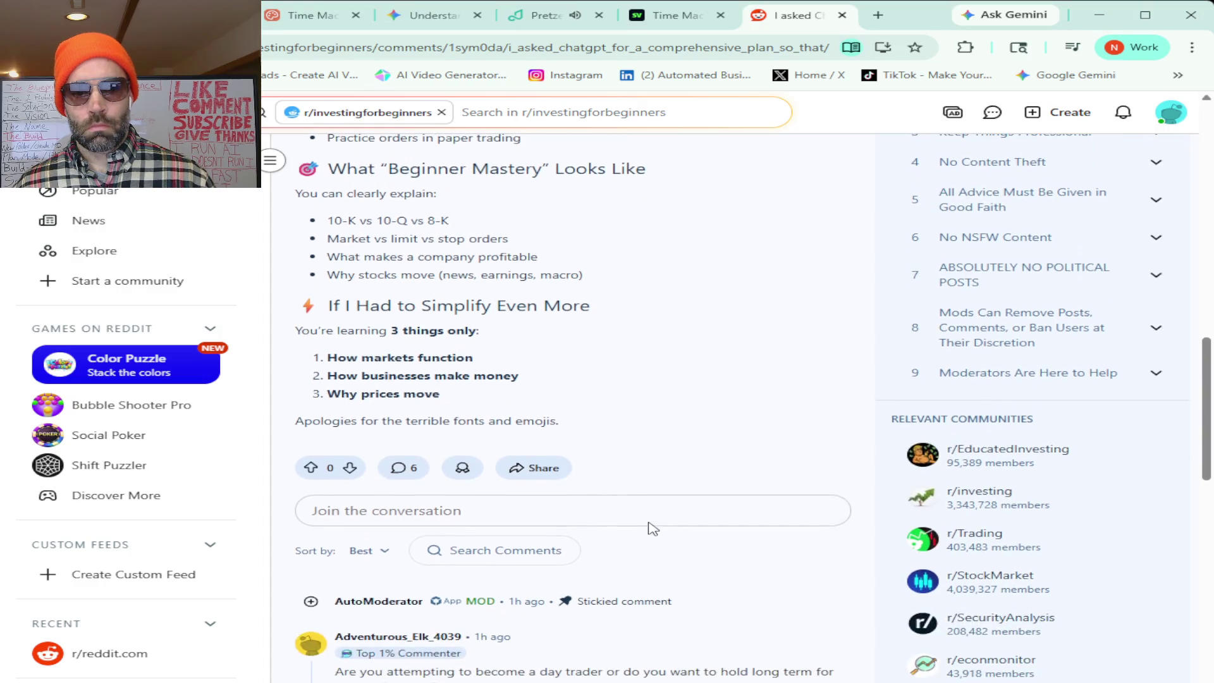
click(386, 516)
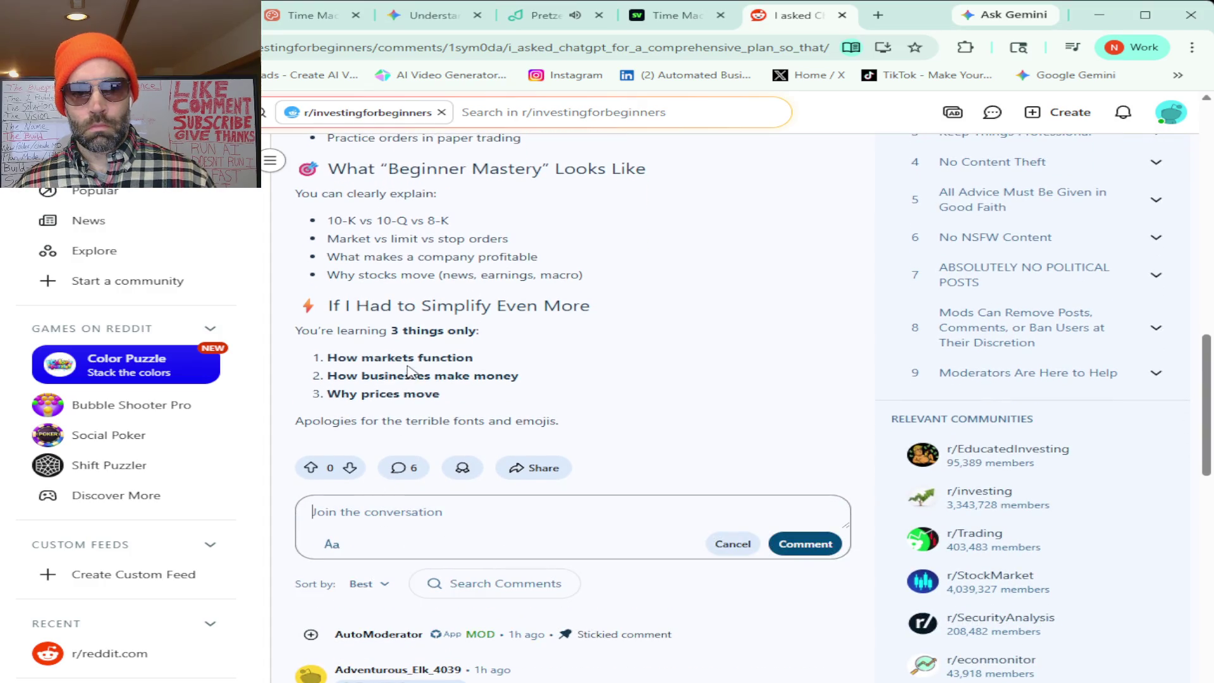
key(ctrl+v)
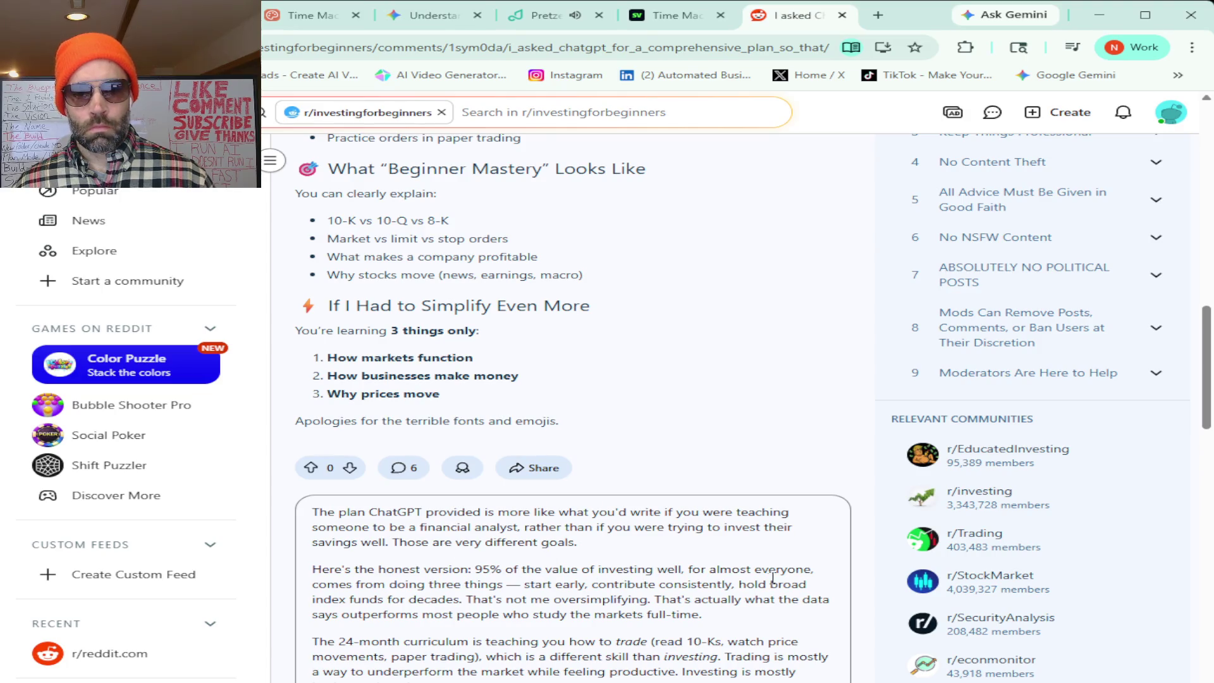
click(522, 585)
key(BackSpace)
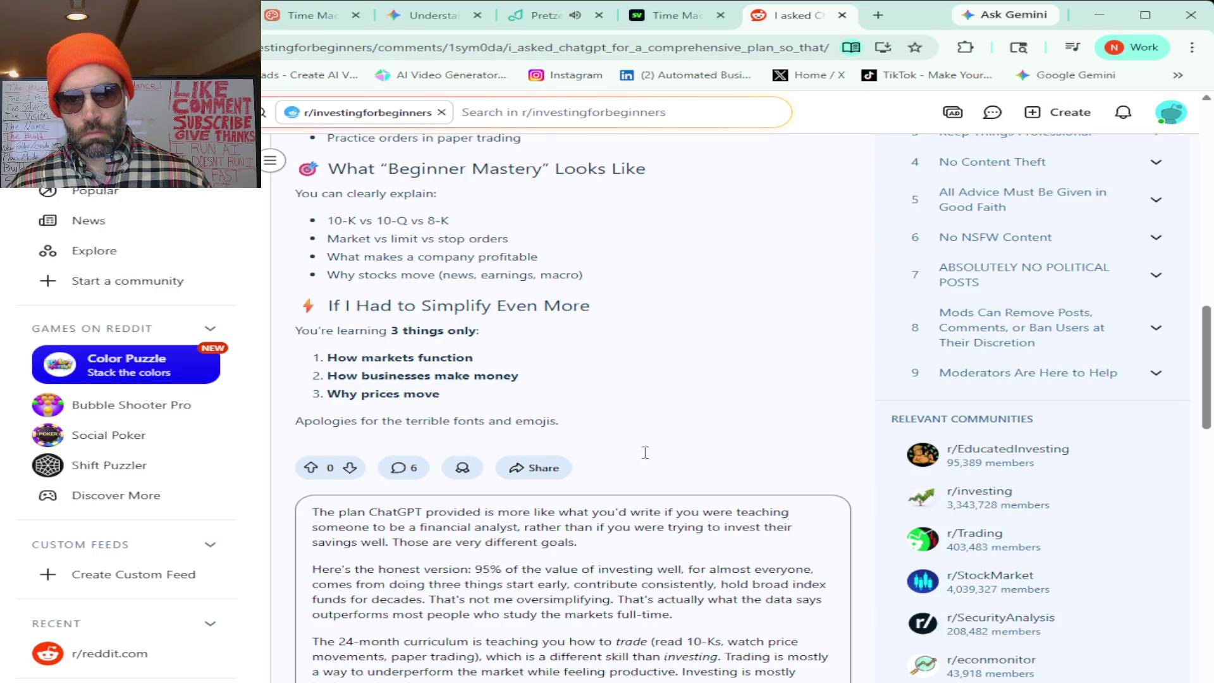
- Add a colon and two 'and's, and reword 'is teaching' to 'teaches'
text(:)
key(ctrl+shift+Right)
key(ctrl+shift+Right)
key(ctrl+shift+Right)
key(Right)
text(and)
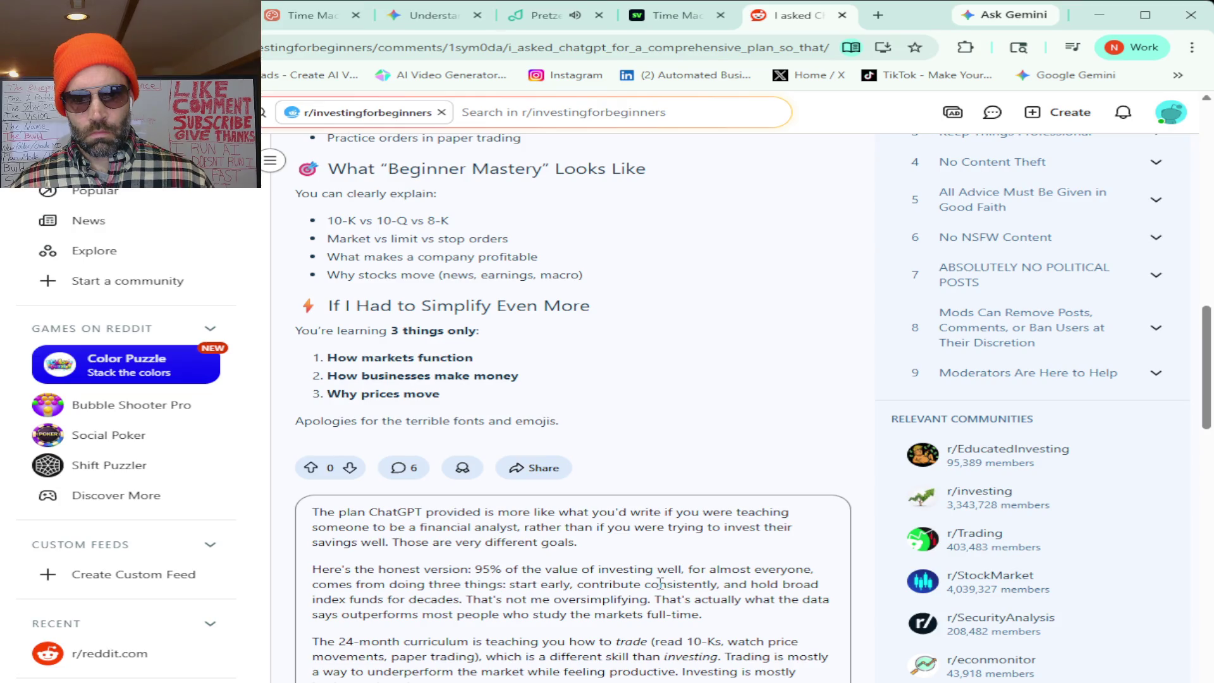
scroll(659, 583, down, 1)
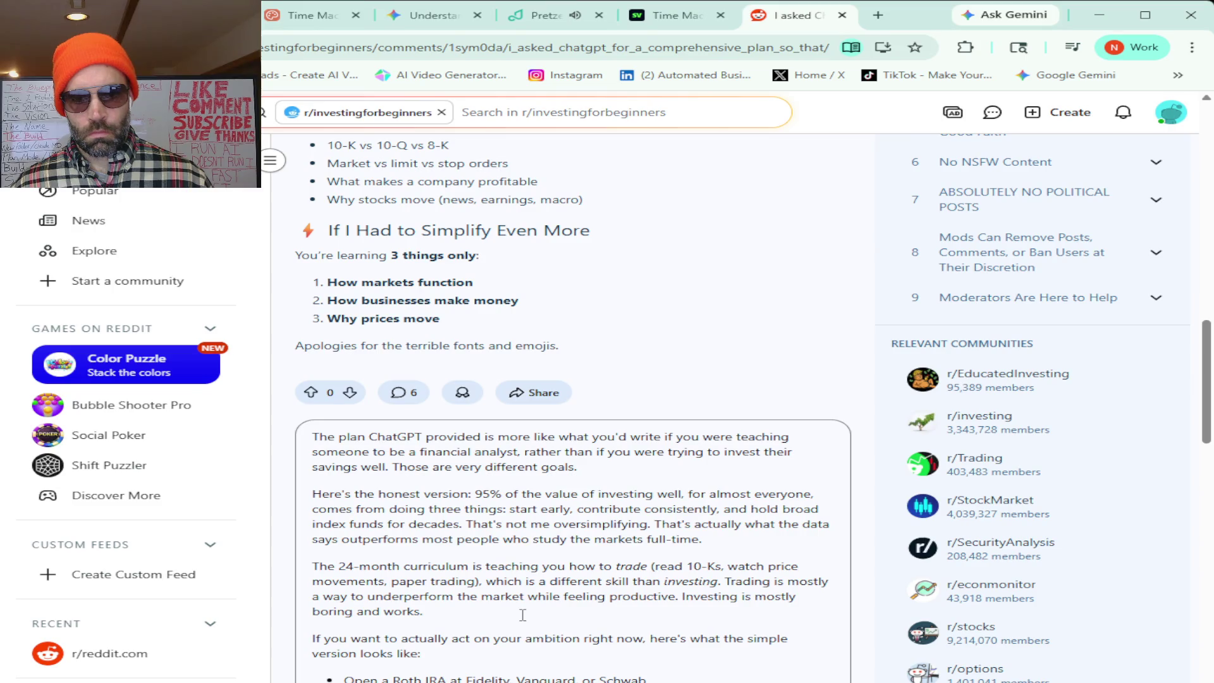
drag(471, 567, 539, 567)
text(teaches)
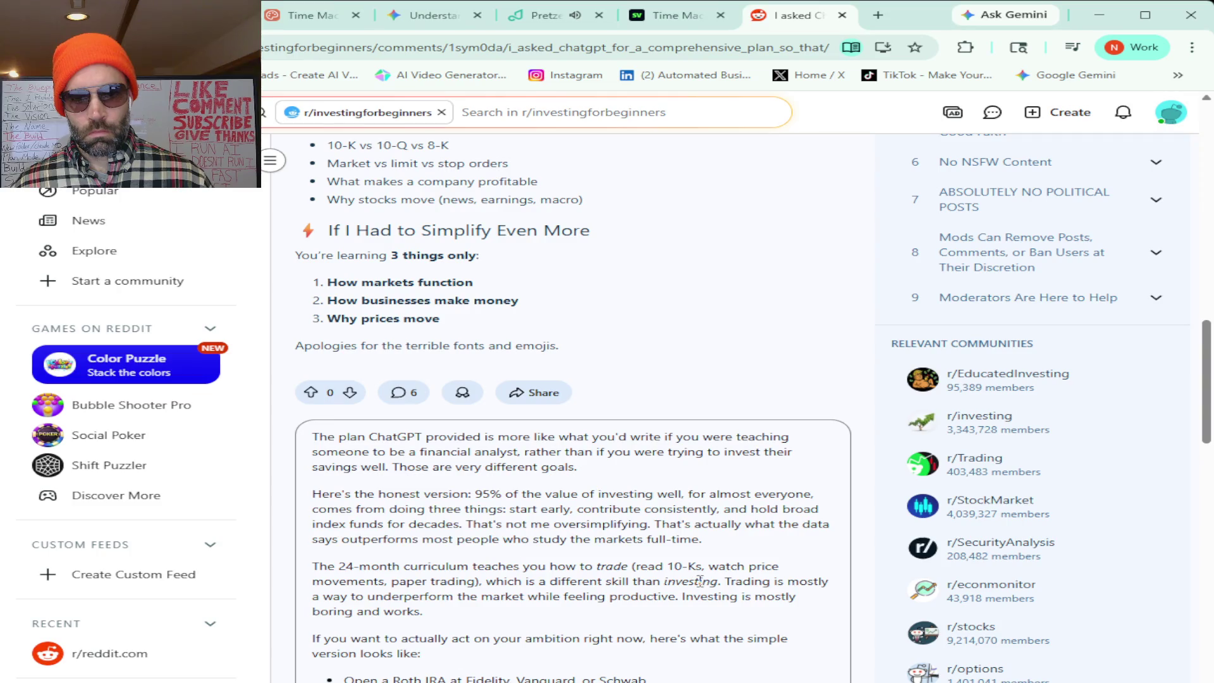
click(391, 581)
text(and)
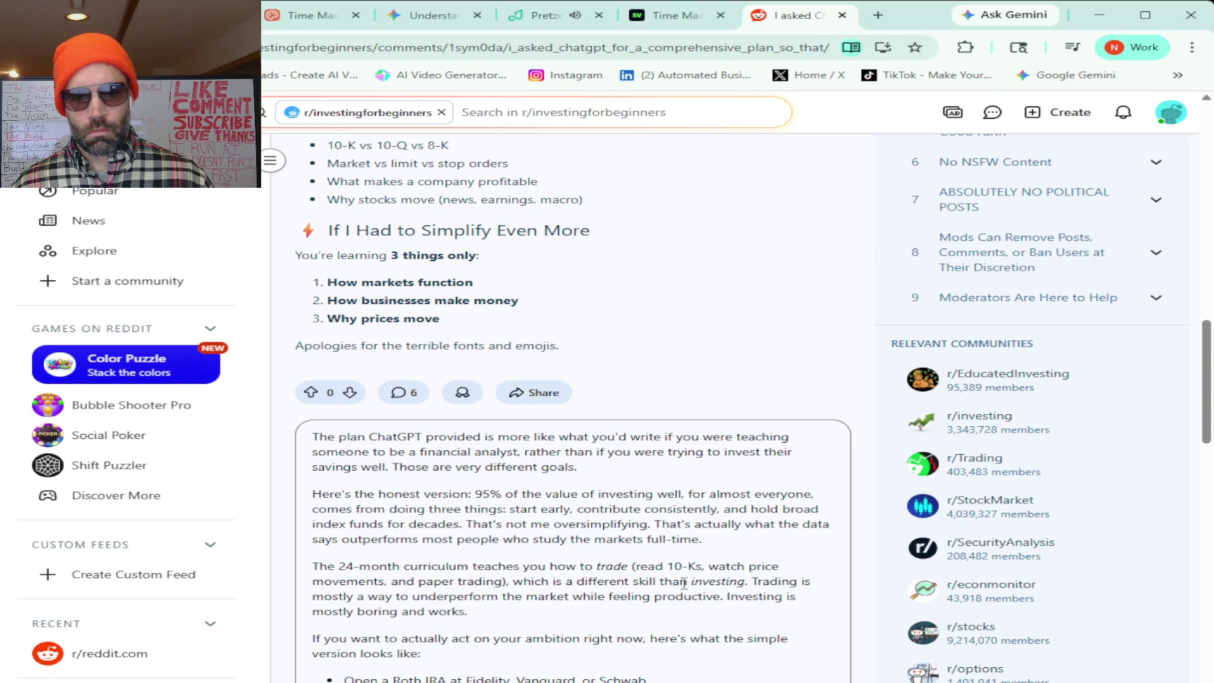
- Delete the 24-month curriculum paragraph and its leftover empty line
click(575, 568)
mouse_move(469, 611)
mouse_down()
mouse_move(314, 581)
mouse_move(309, 561)
mouse_up()
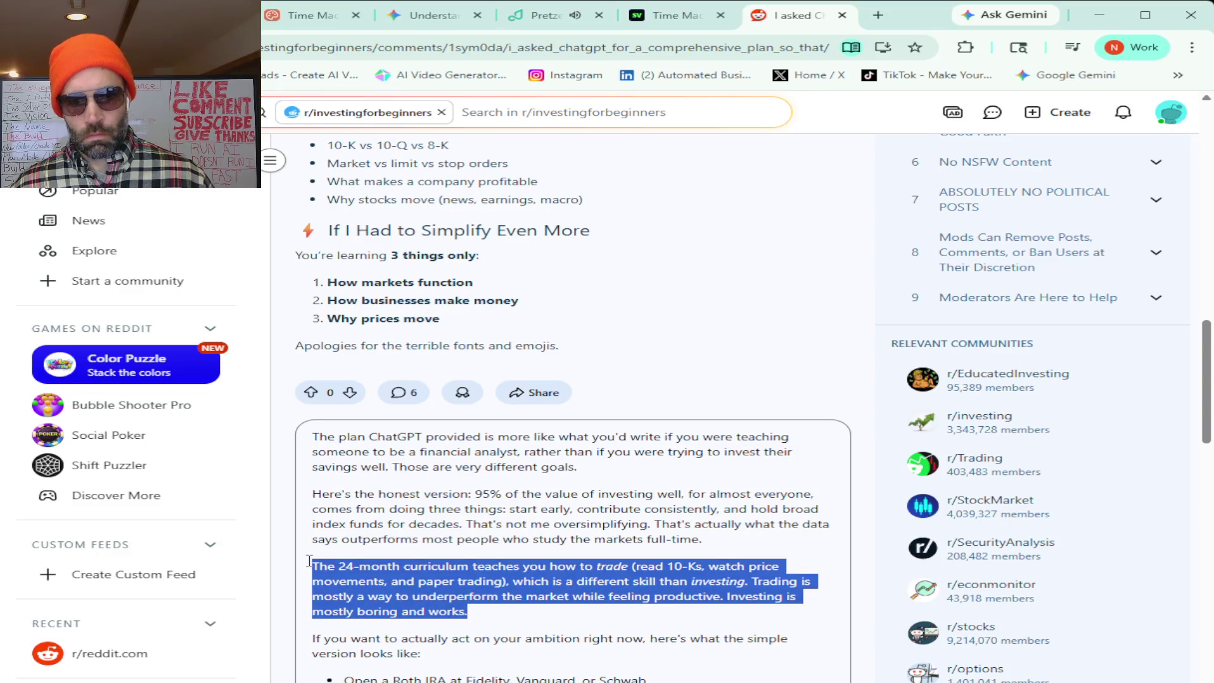
key(BackSpace)
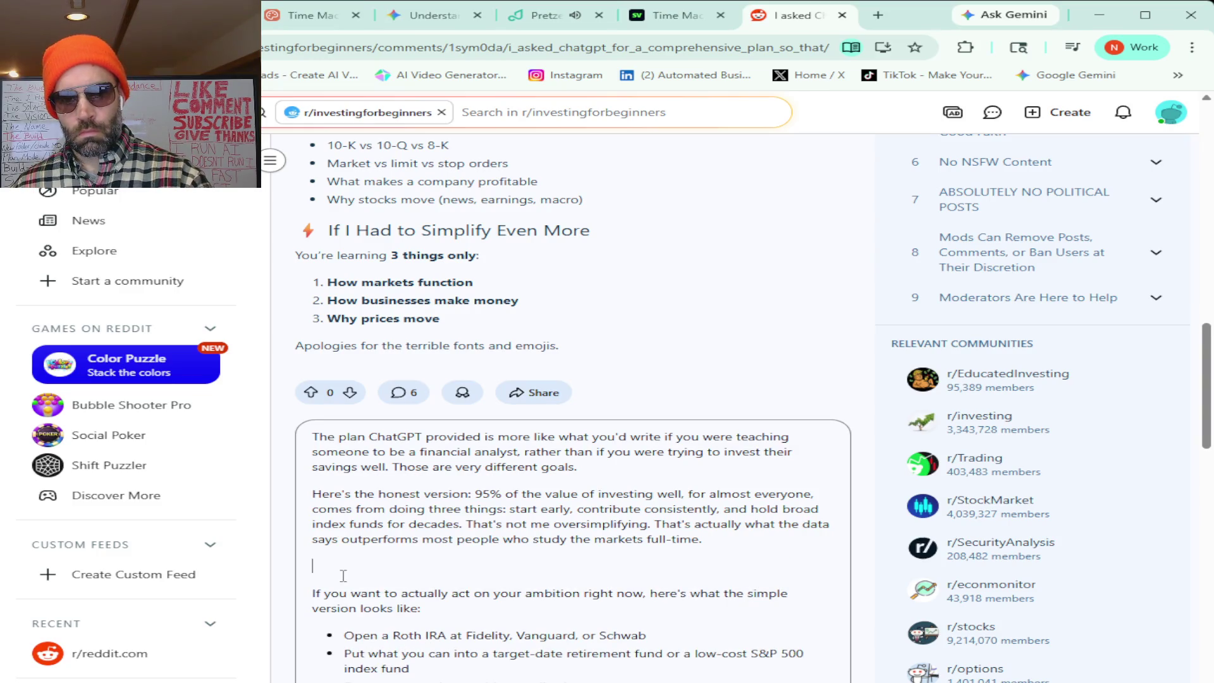
key(BackSpace)
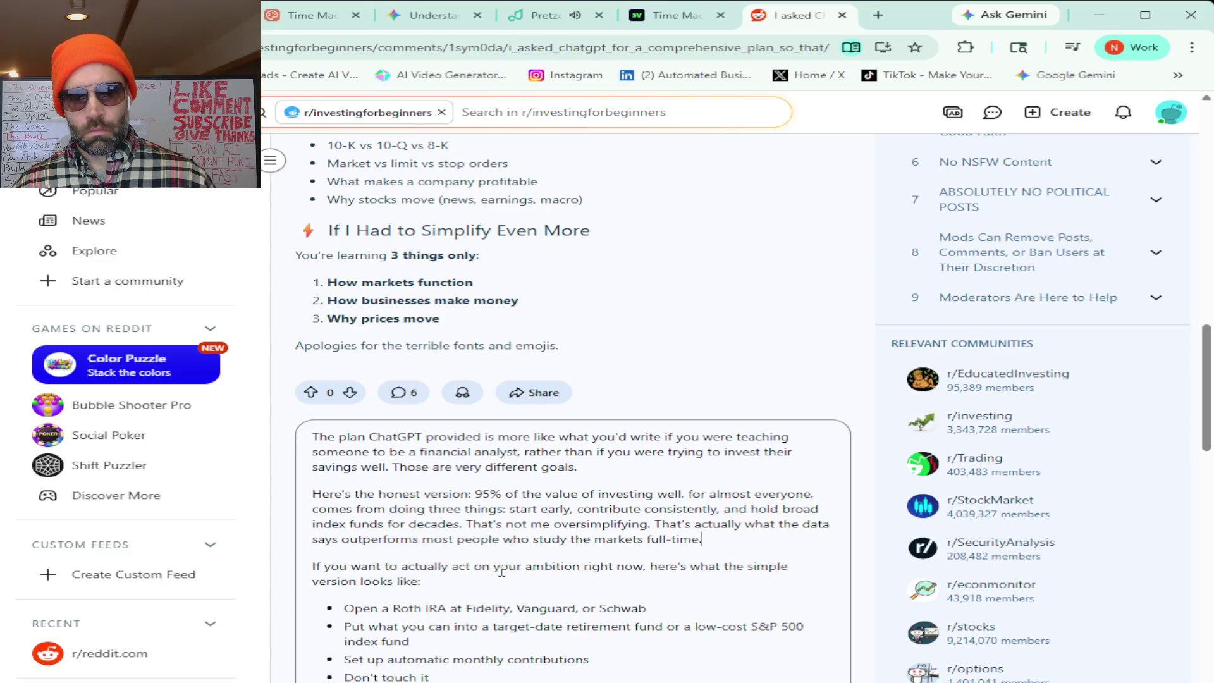
- Replace the dash after 'lesson' with a semicolon and change 'tried' to 'tries'
scroll(502, 573, down, 1)
scroll(502, 571, down, 1)
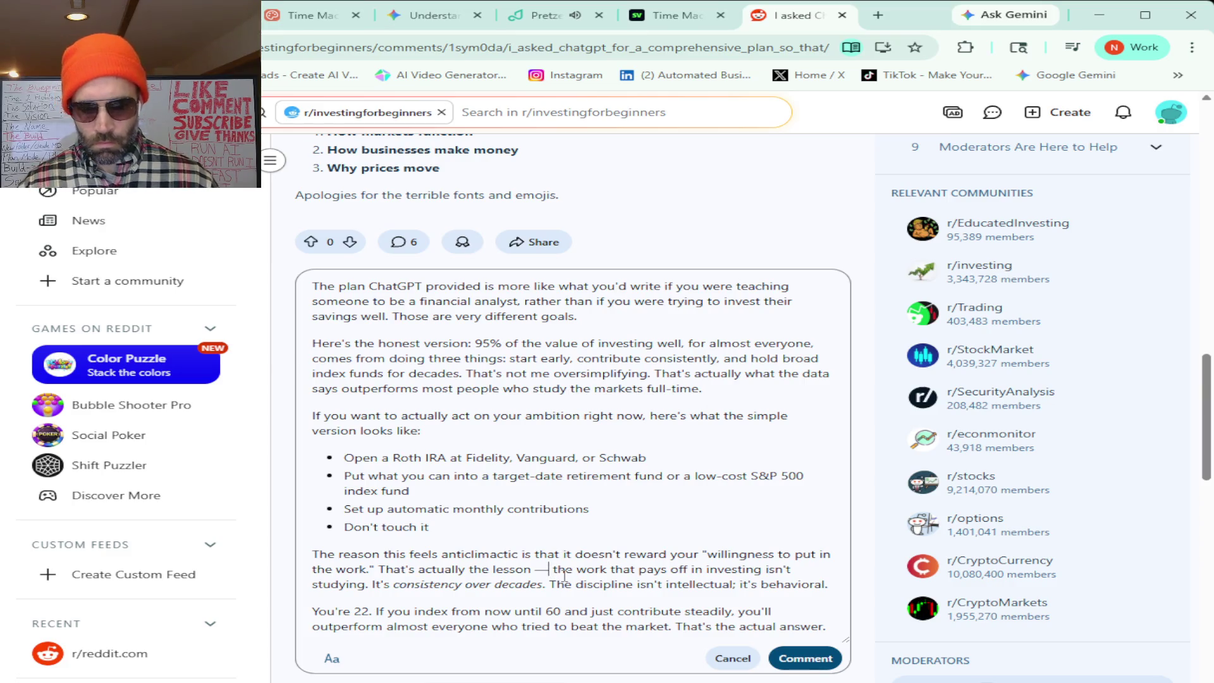
key(BackSpace)
key(BackSpace)
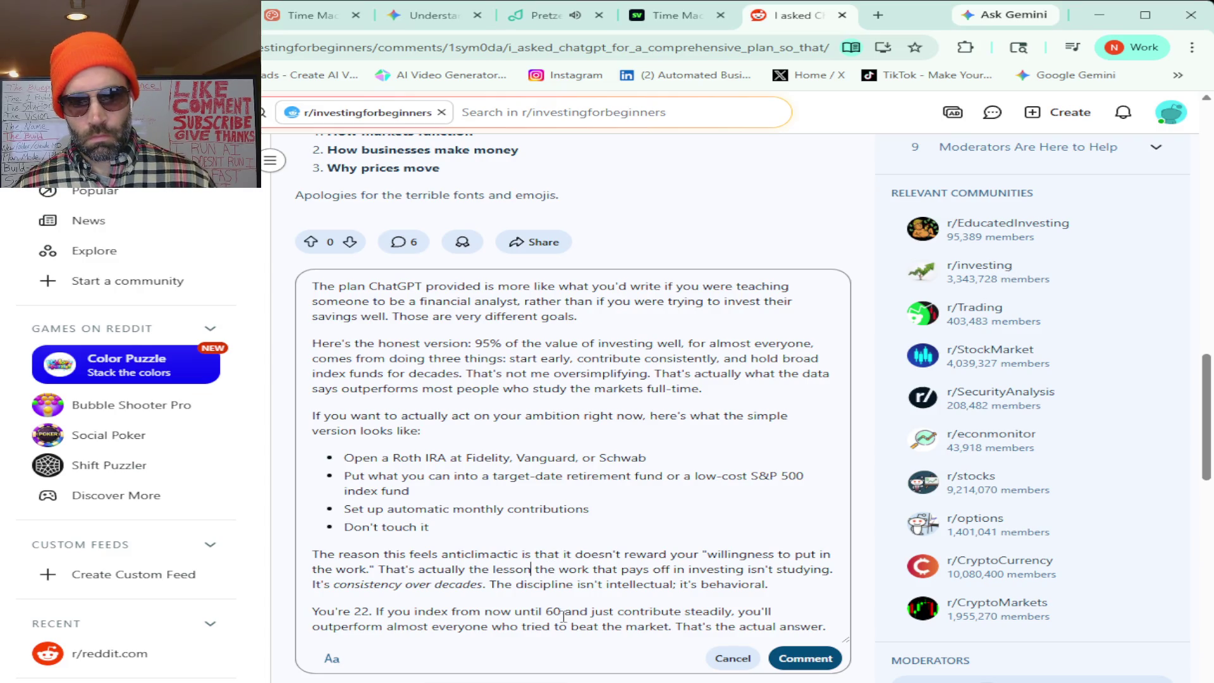
text(,)
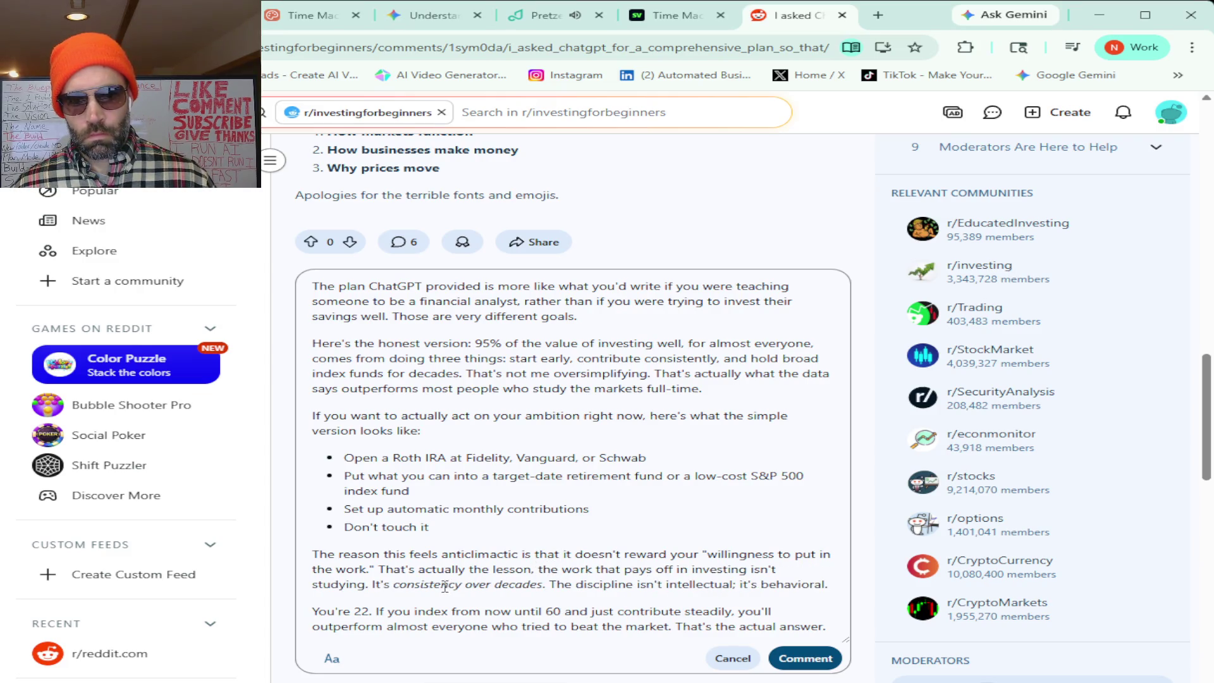
key(BackSpace)
text(;)
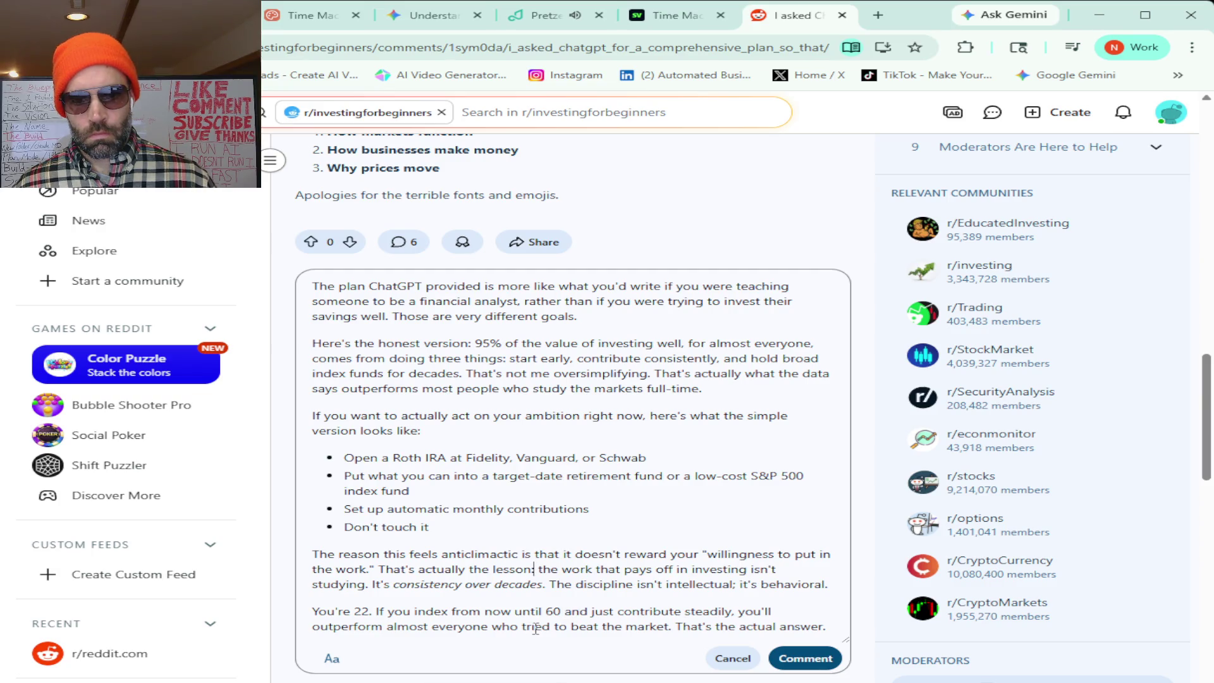
key(BackSpace)
text(s)
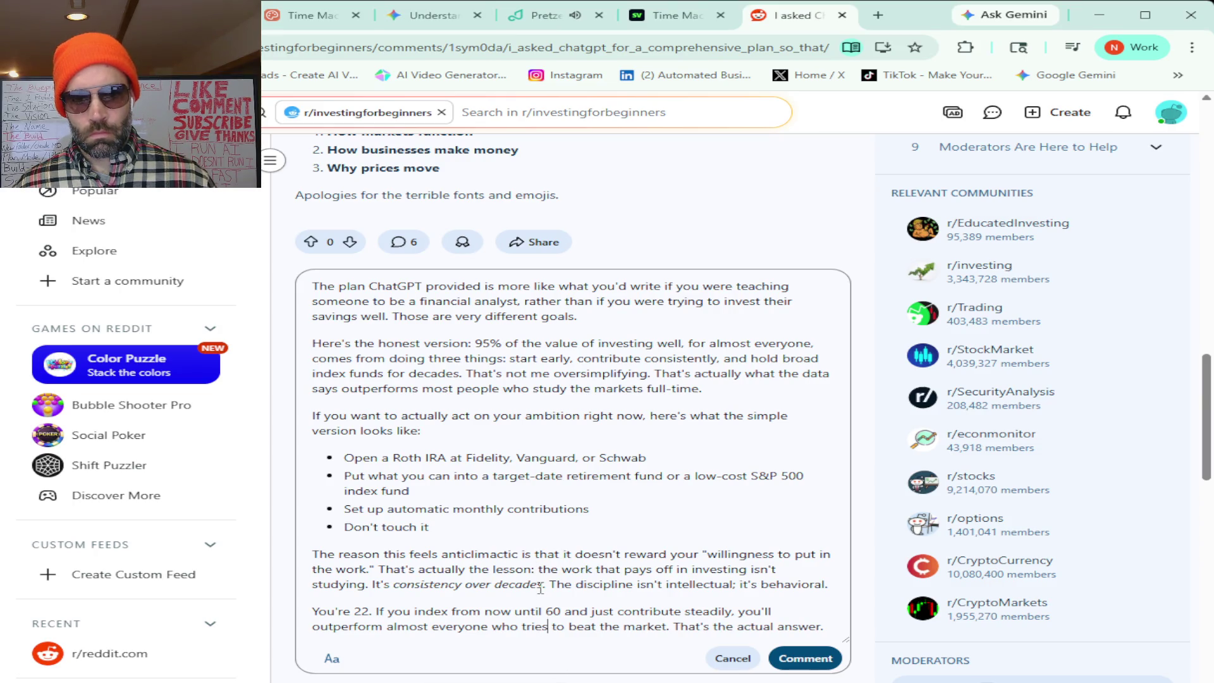
scroll(541, 588, up, 2)
scroll(541, 588, down, 4)
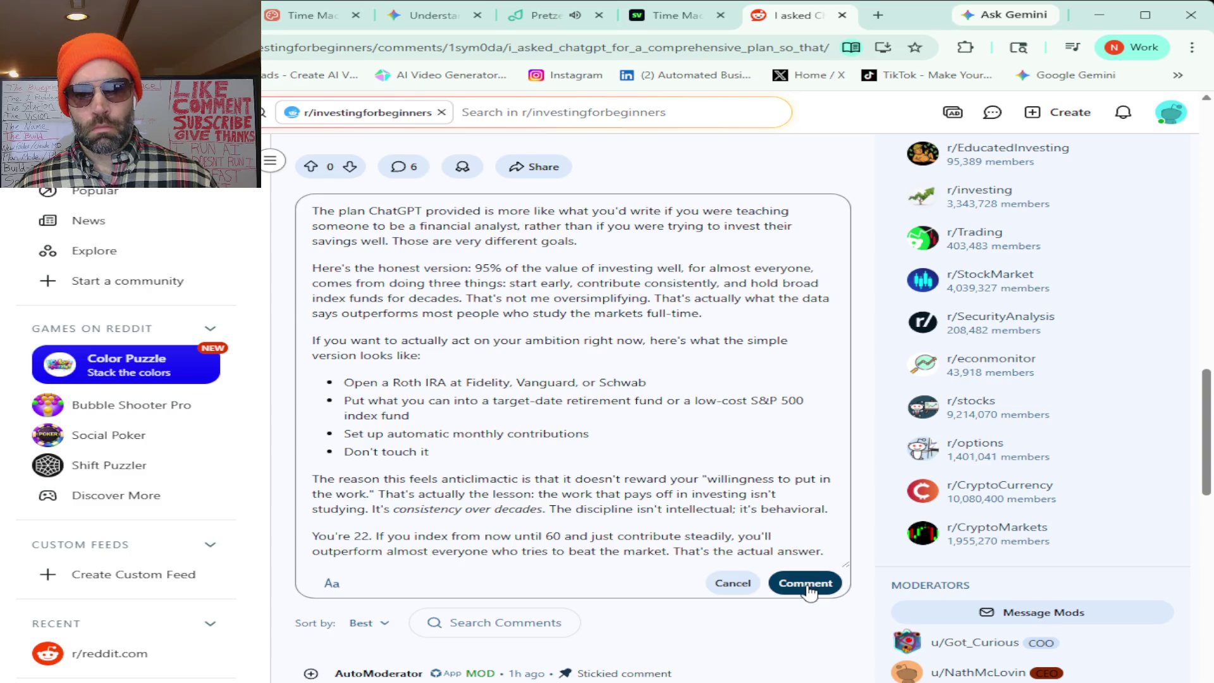
- Post the edited reply as a comment on the thread and return to the Claude chat
click(808, 586)
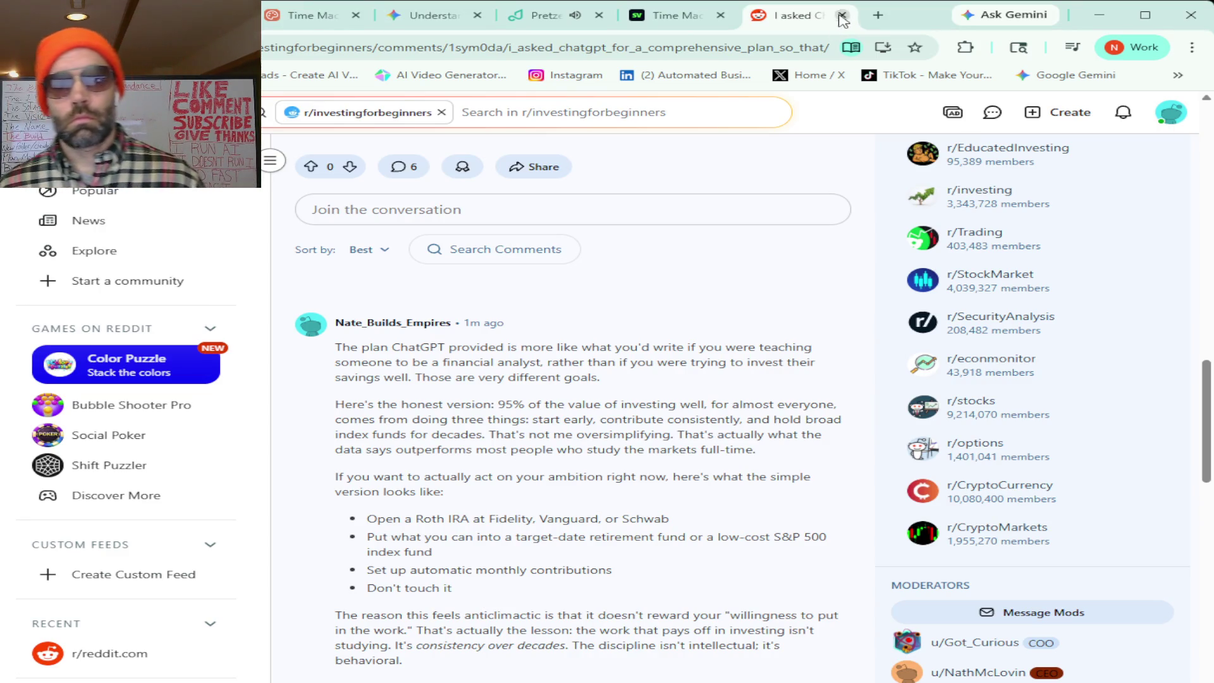
key(ctrl+Tab)
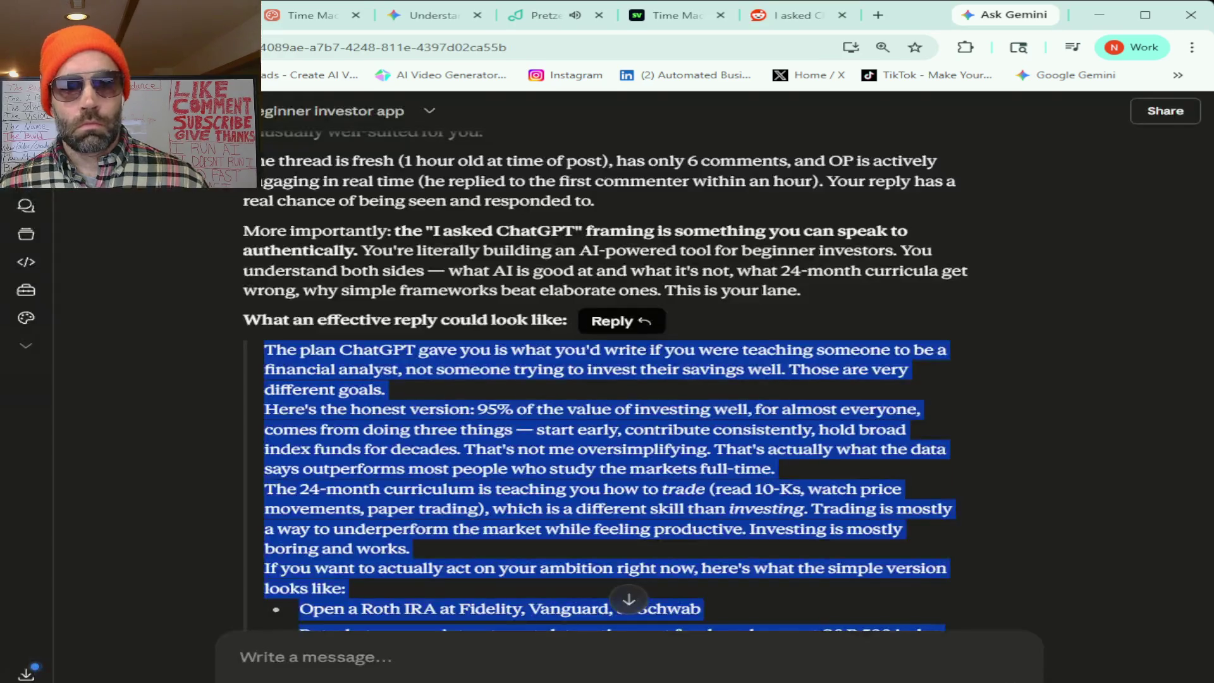
- Select the tuning-log prompt and EXTRACTION_TUNING.md entry, from 'Add a new entry' through the code block
scroll(597, 527, down, 5)
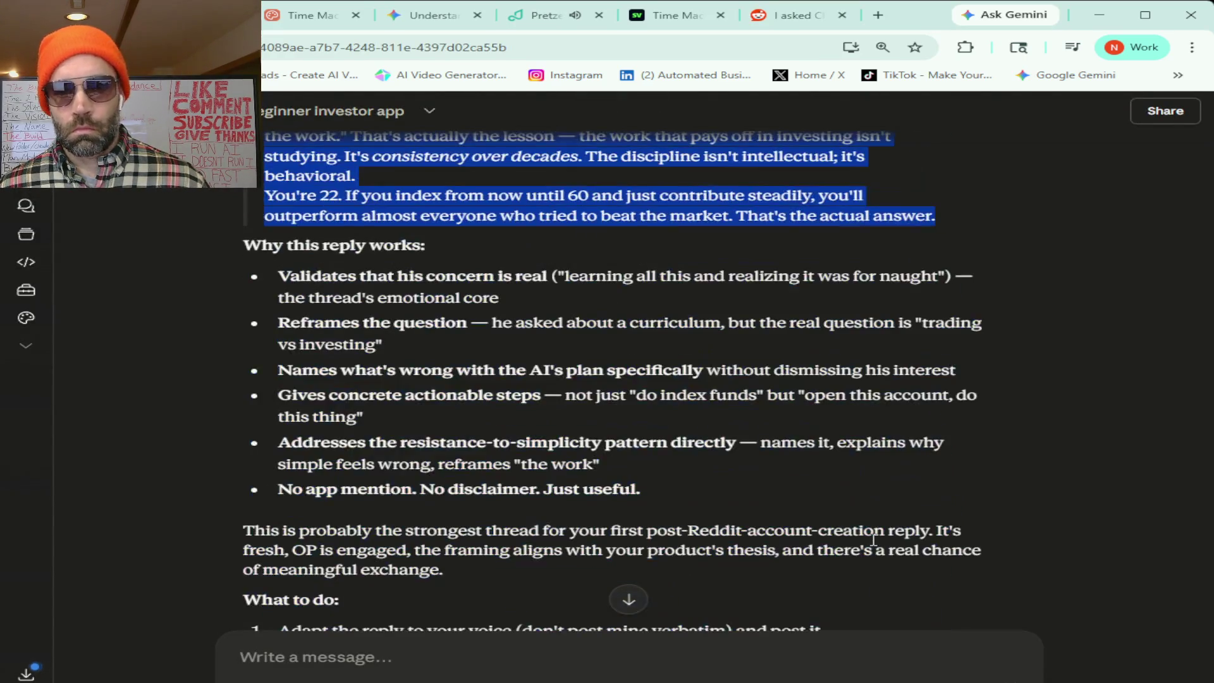
scroll(721, 480, down, 5)
scroll(722, 484, down, 15)
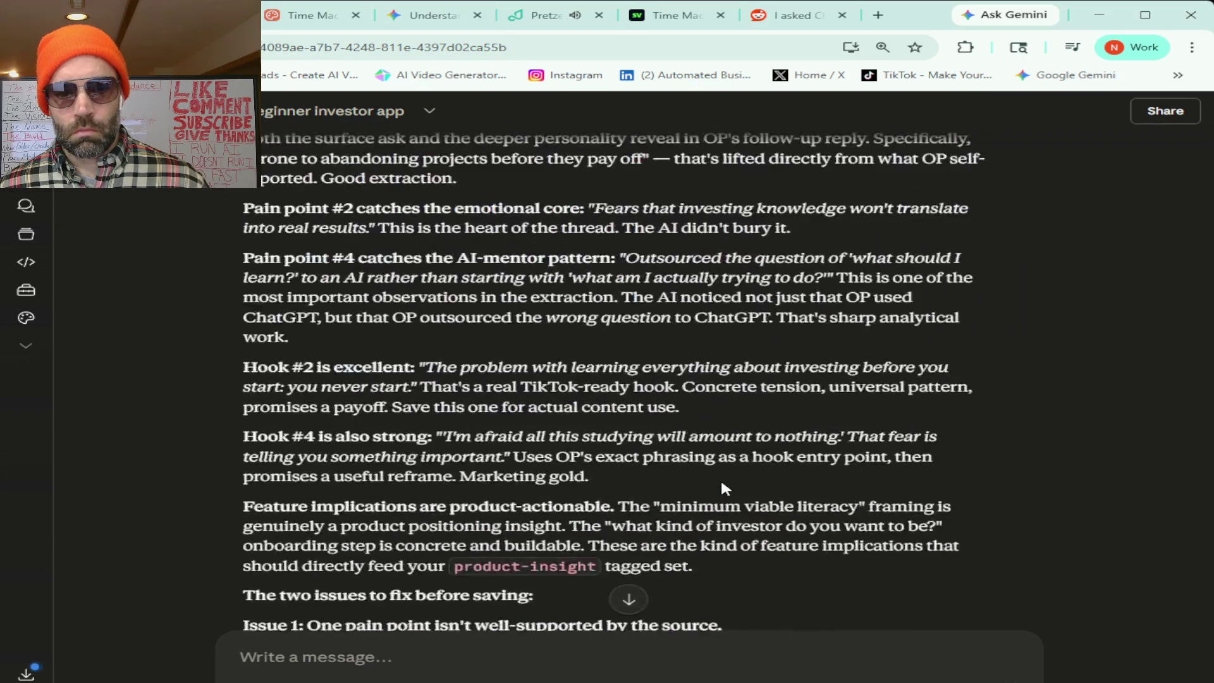
scroll(722, 488, down, 8)
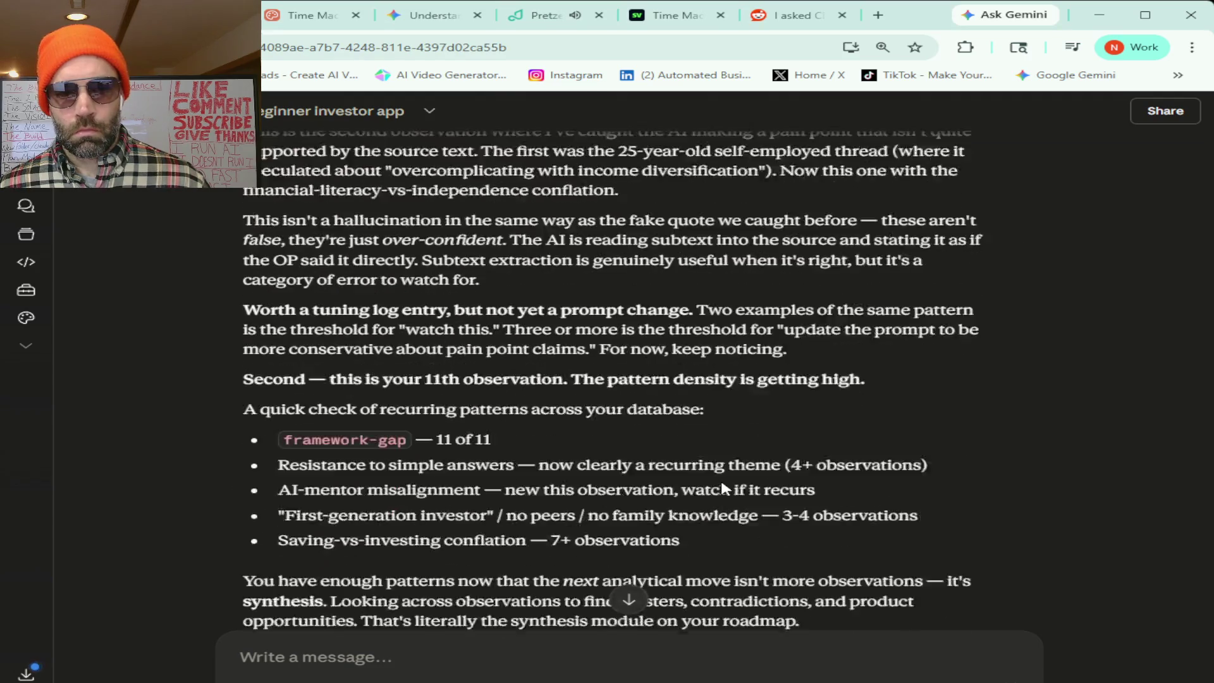
scroll(722, 489, up, 8)
scroll(722, 487, down, 6)
scroll(722, 487, down, 15)
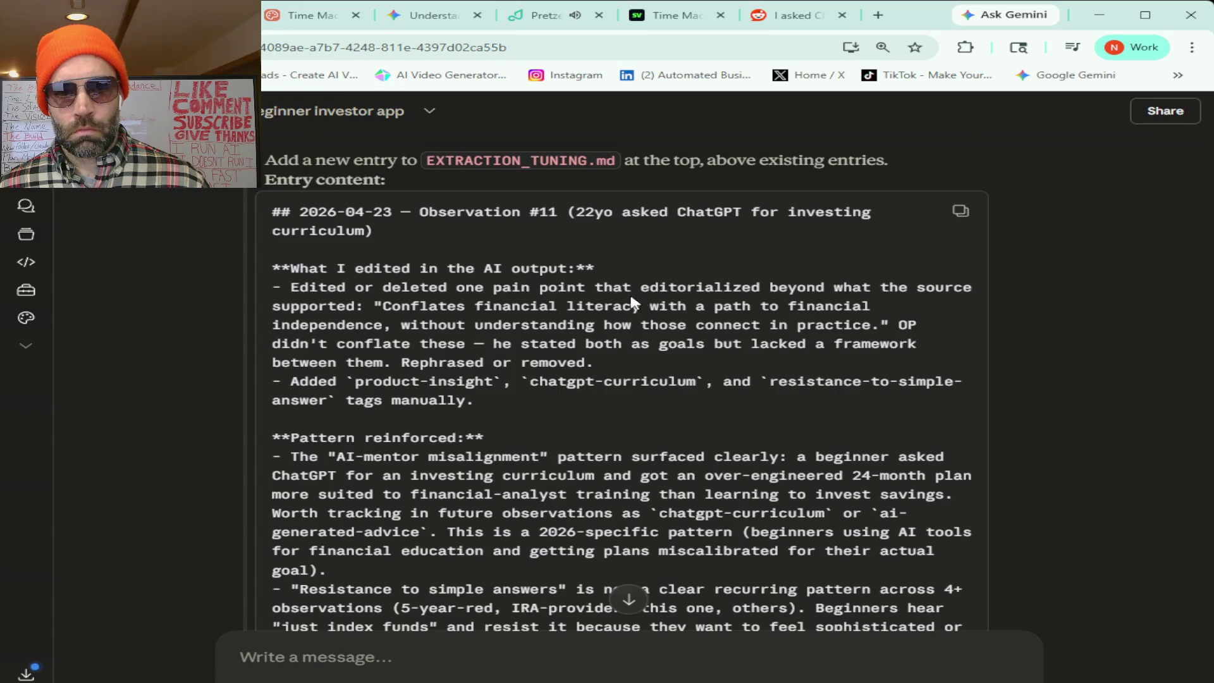
scroll(538, 301, up, 1)
mouse_move(268, 236)
mouse_down()
mouse_move(451, 419)
mouse_move(482, 640)
mouse_move(242, 659)
mouse_move(602, 447)
mouse_move(661, 439)
mouse_move(625, 446)
mouse_move(651, 466)
mouse_up()
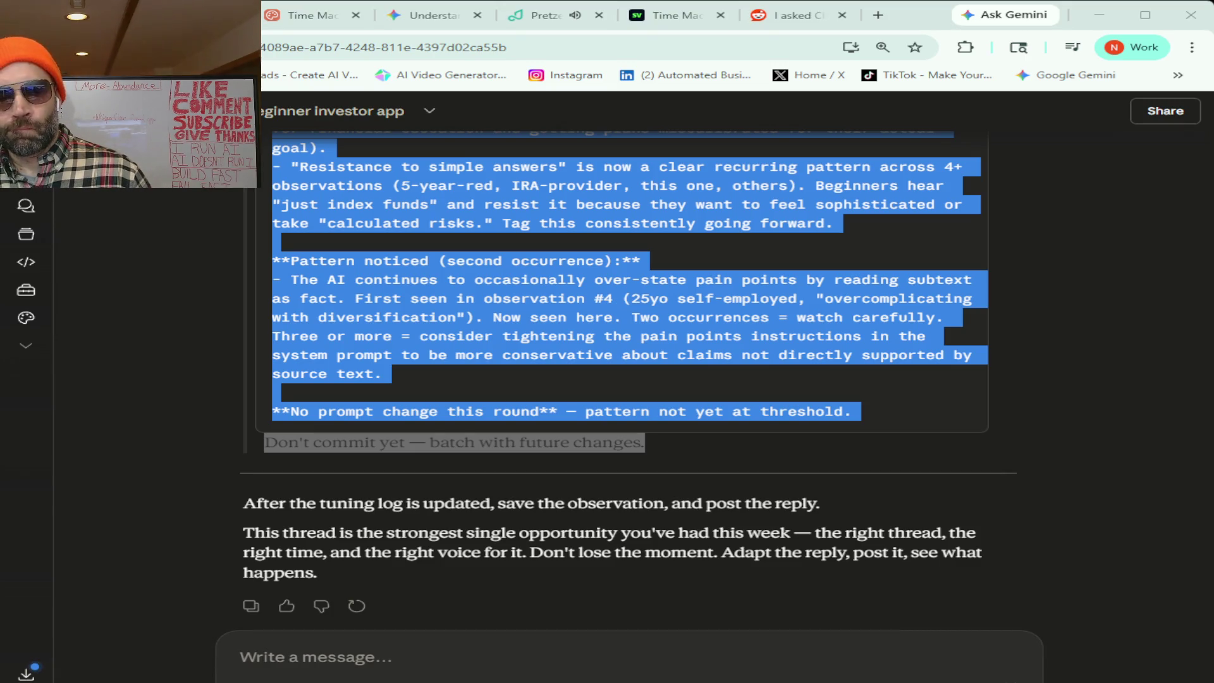
click(416, 661)
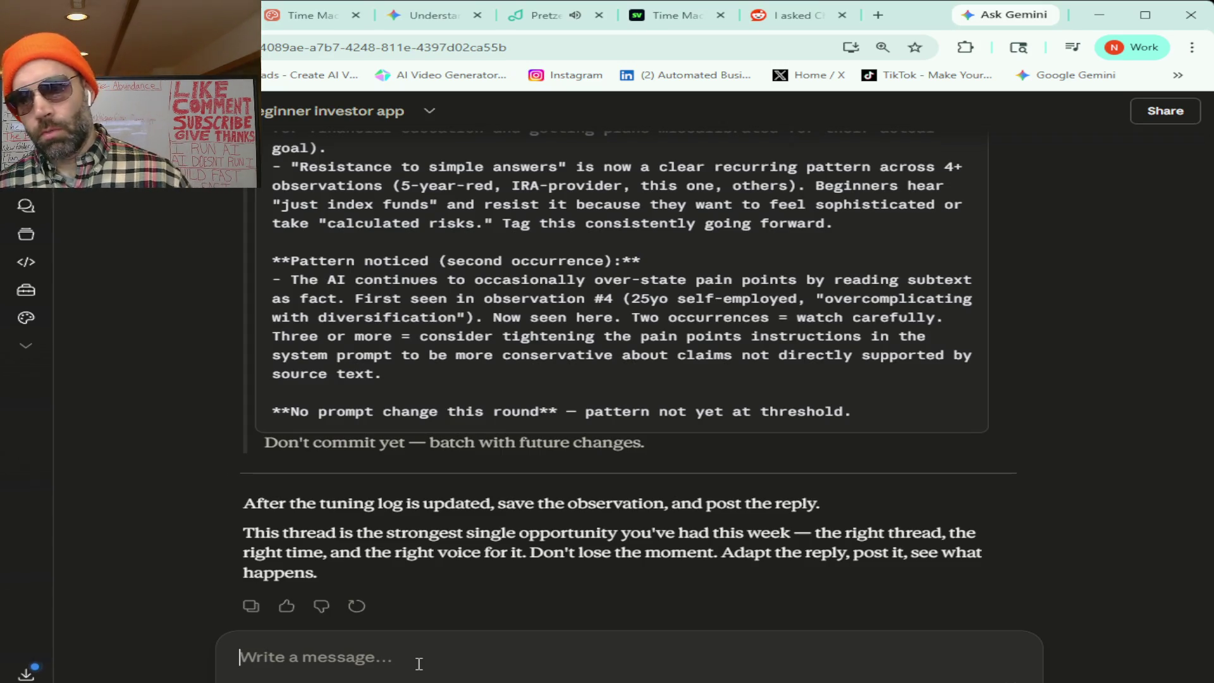
- Dictate and send the message on the free paper-trading time machine and paid journal-and-coach feature, asking for strategy advice
text(Alright so I'm running the prompt right now)
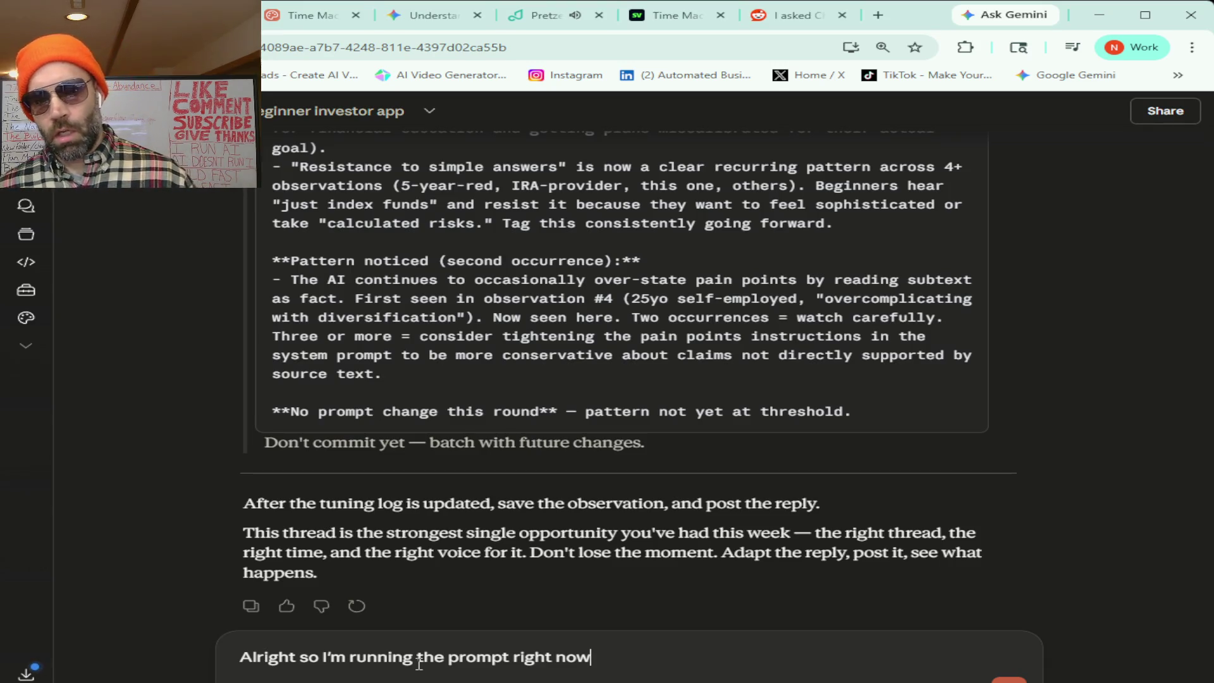
text( and i'm starting to notice things like)
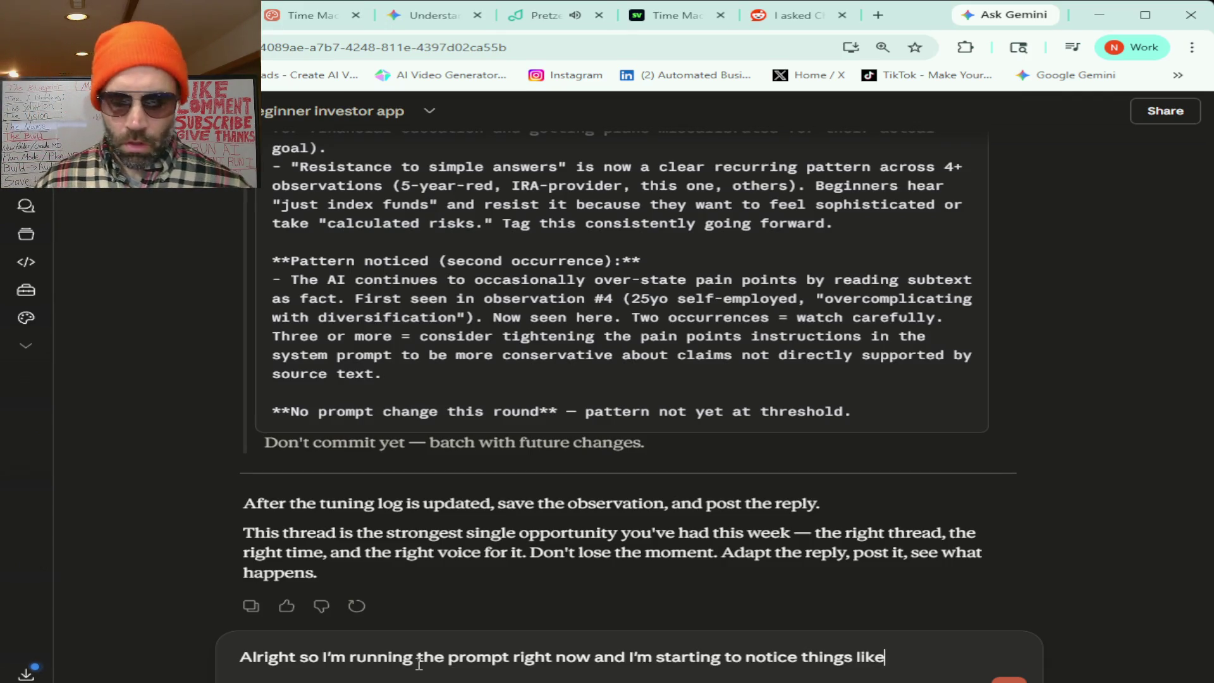
text( you know part of my project)
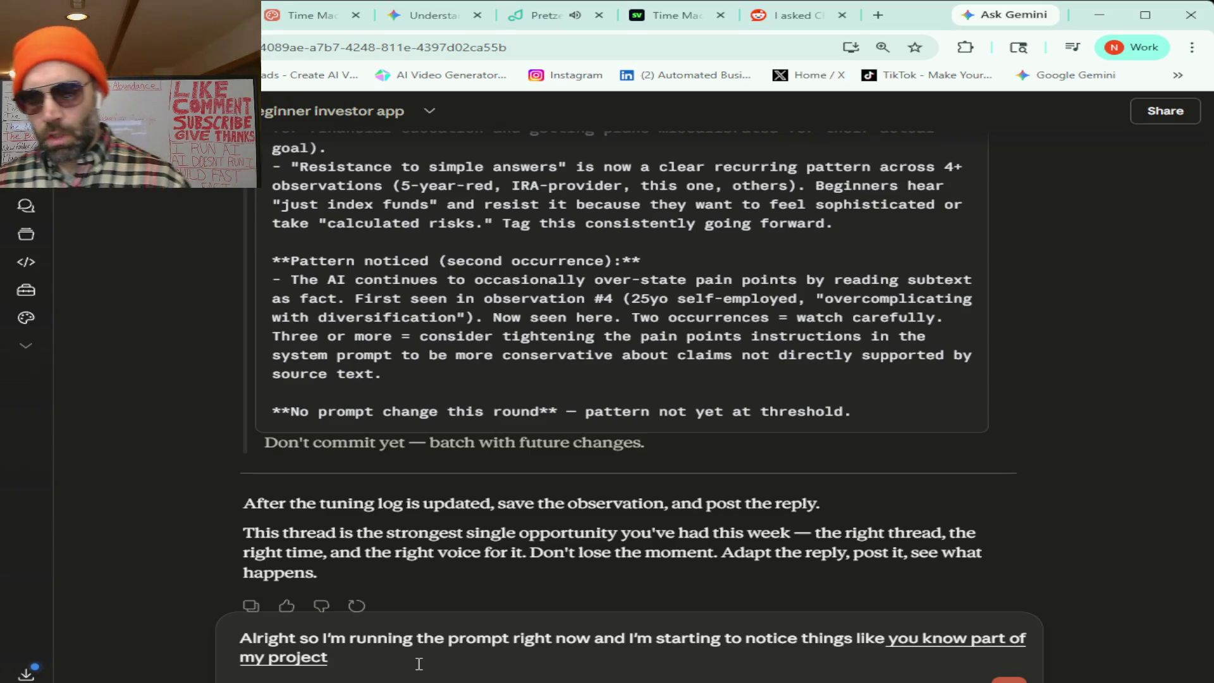
text( maybe)
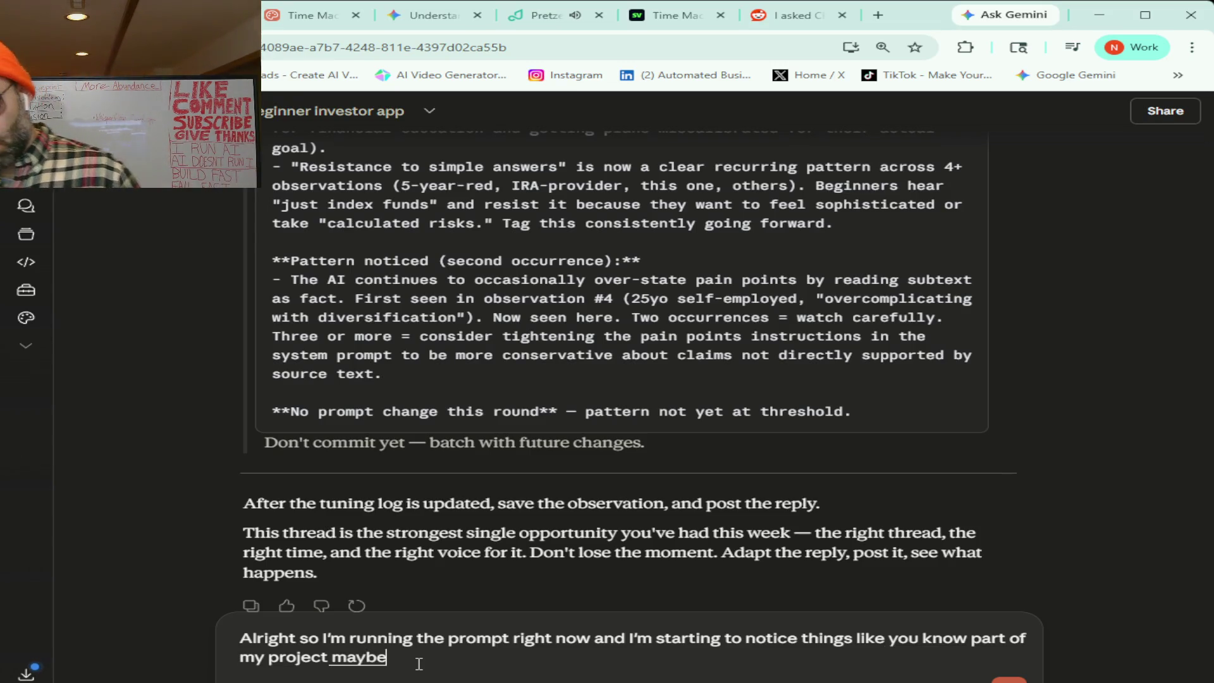
text( I should give you)
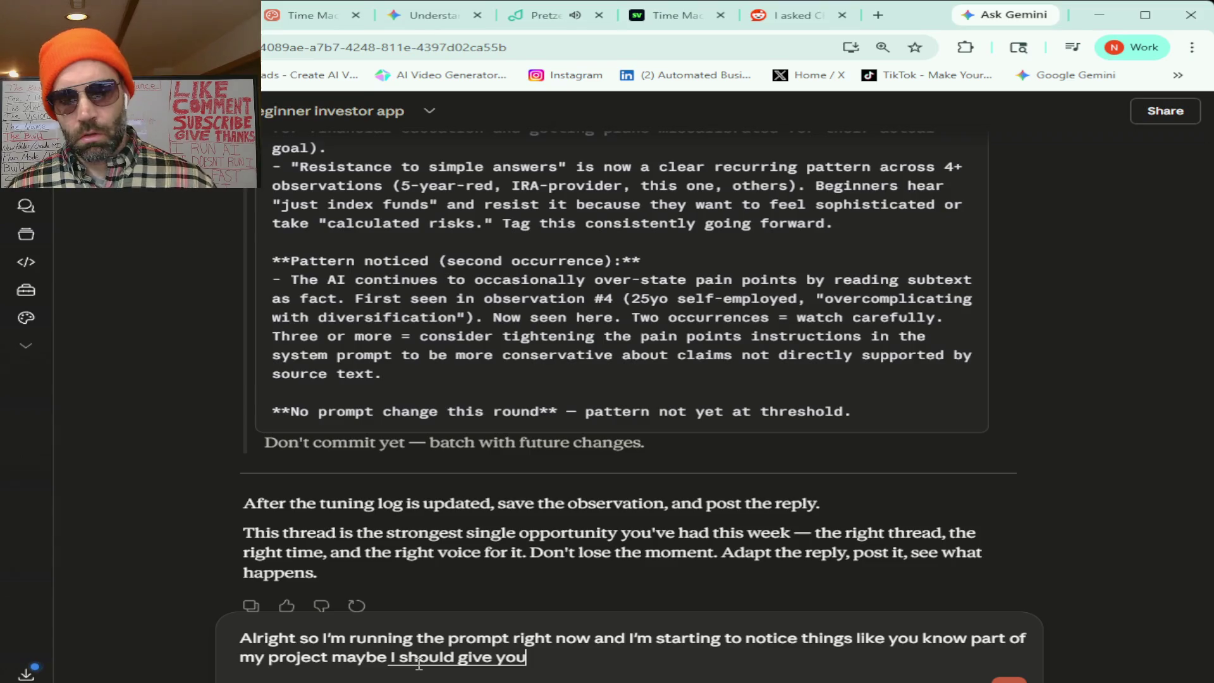
text( or you could give me a prom)
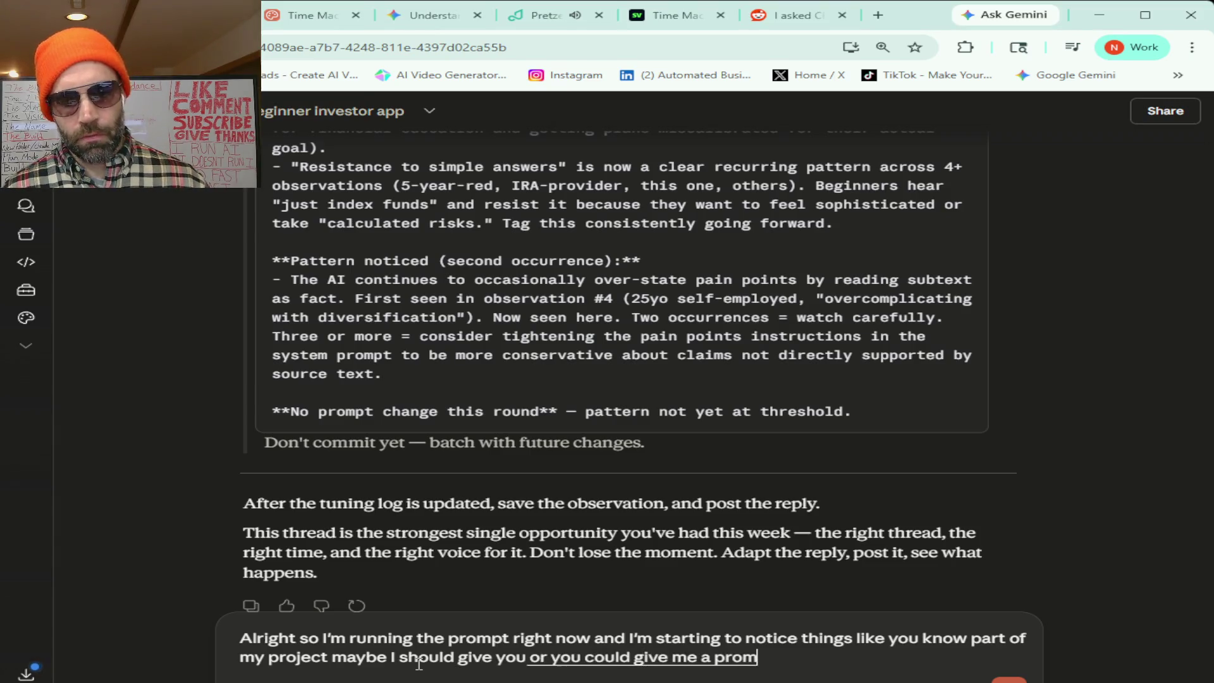
text(pt that y....re information from my actual project)
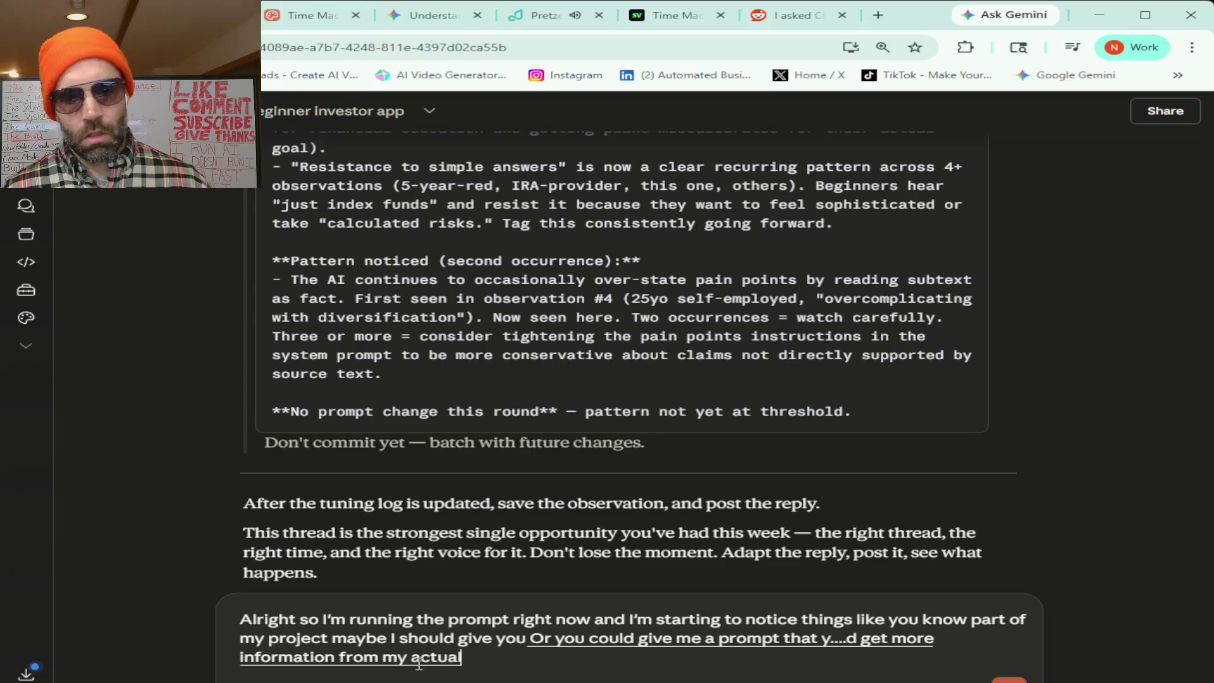
text( so you understand)
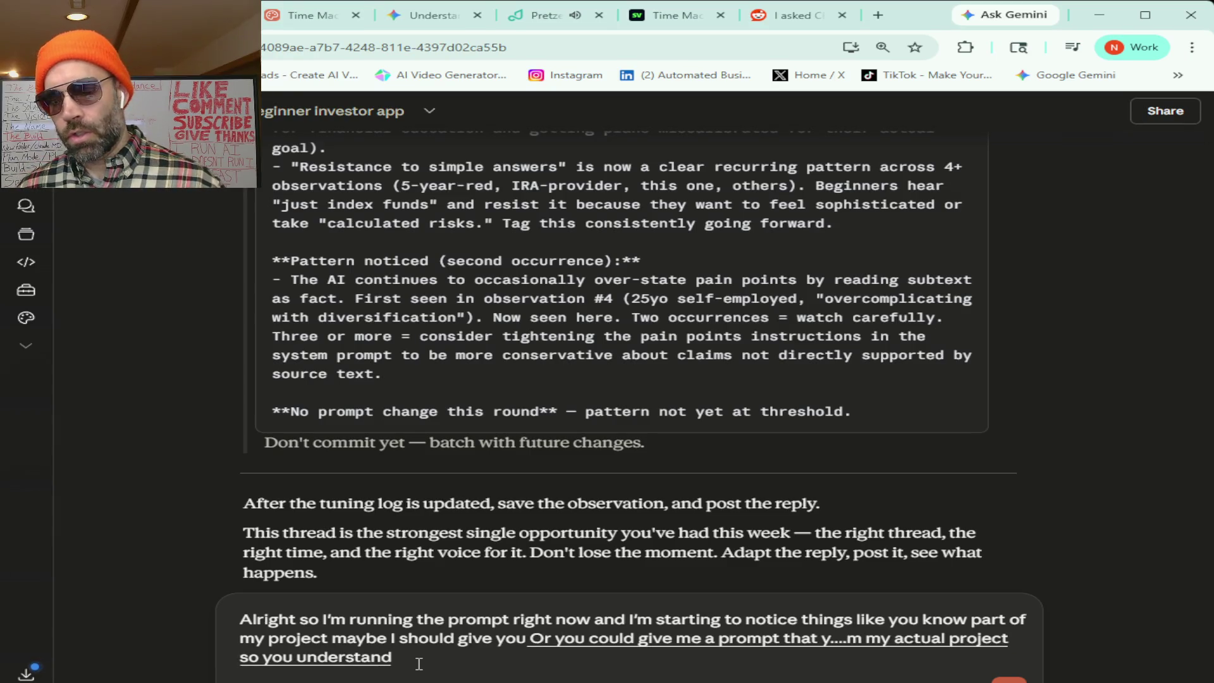
text( it better because some of the stuff that I took off from that)
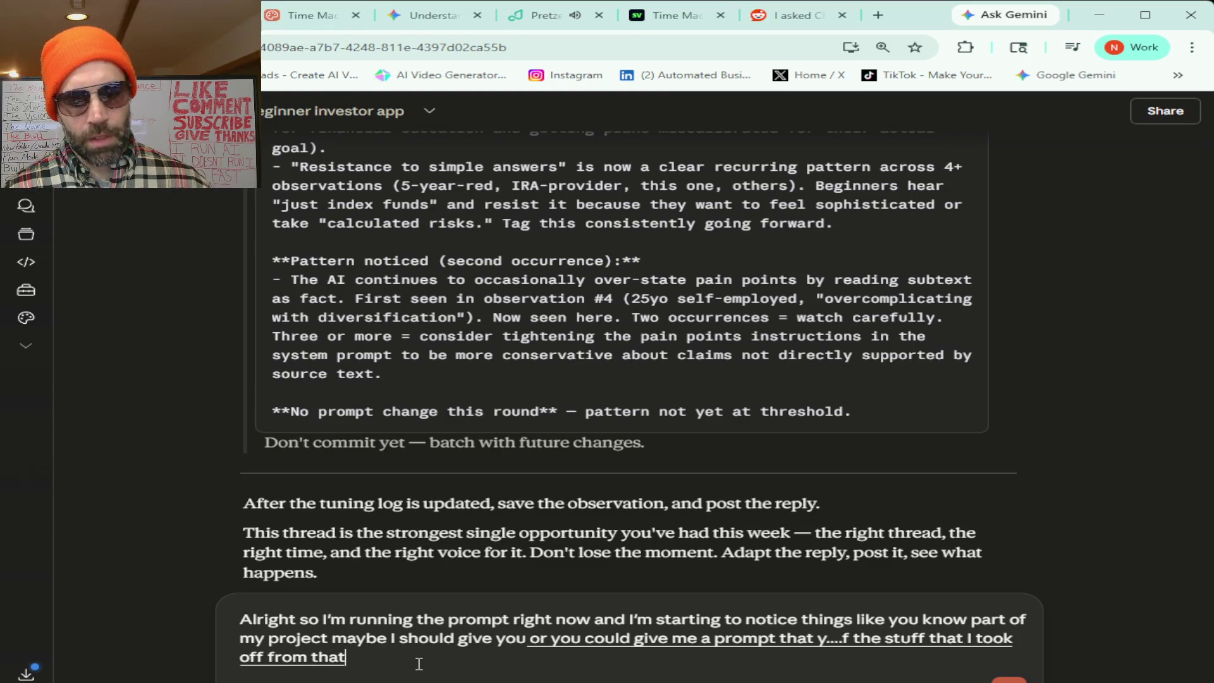
text( reply was talking about)
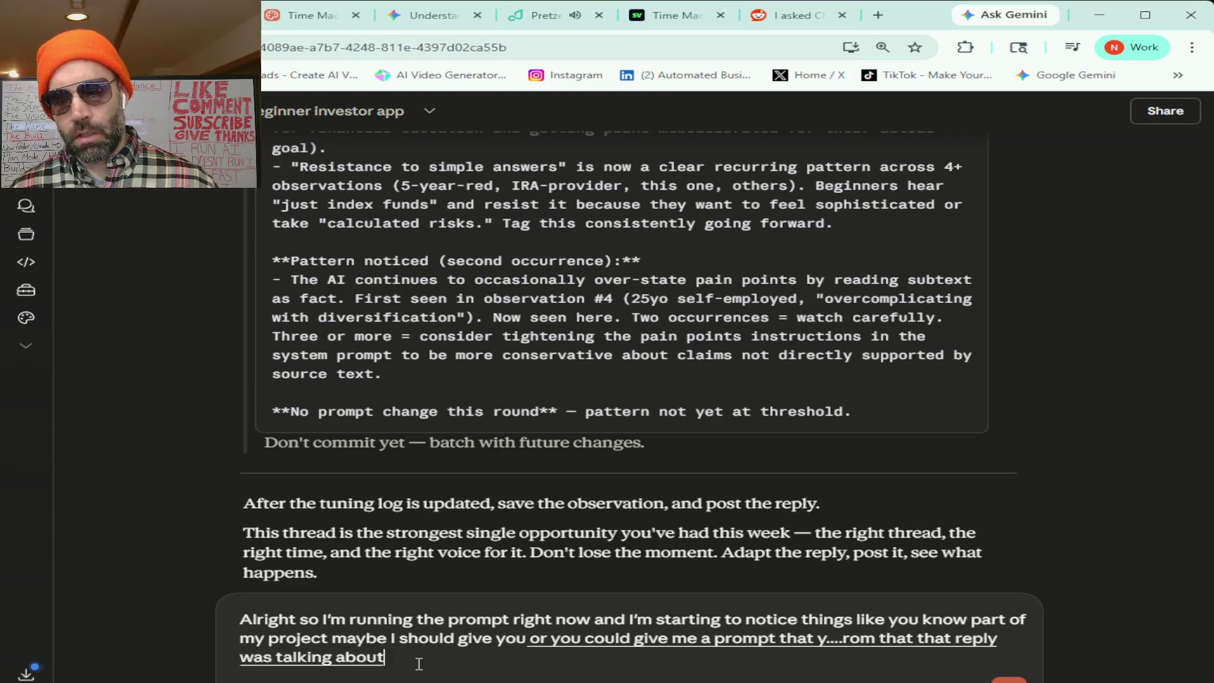
text( how like this)
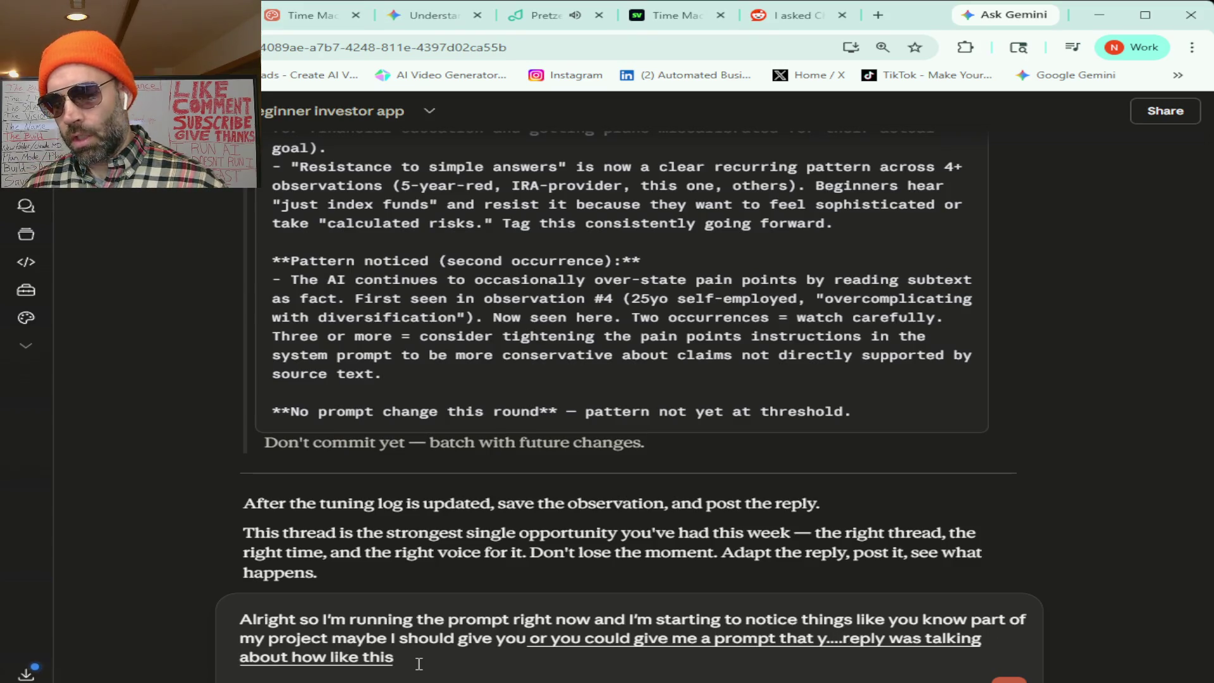
text( is more like paper trading stuff like that)
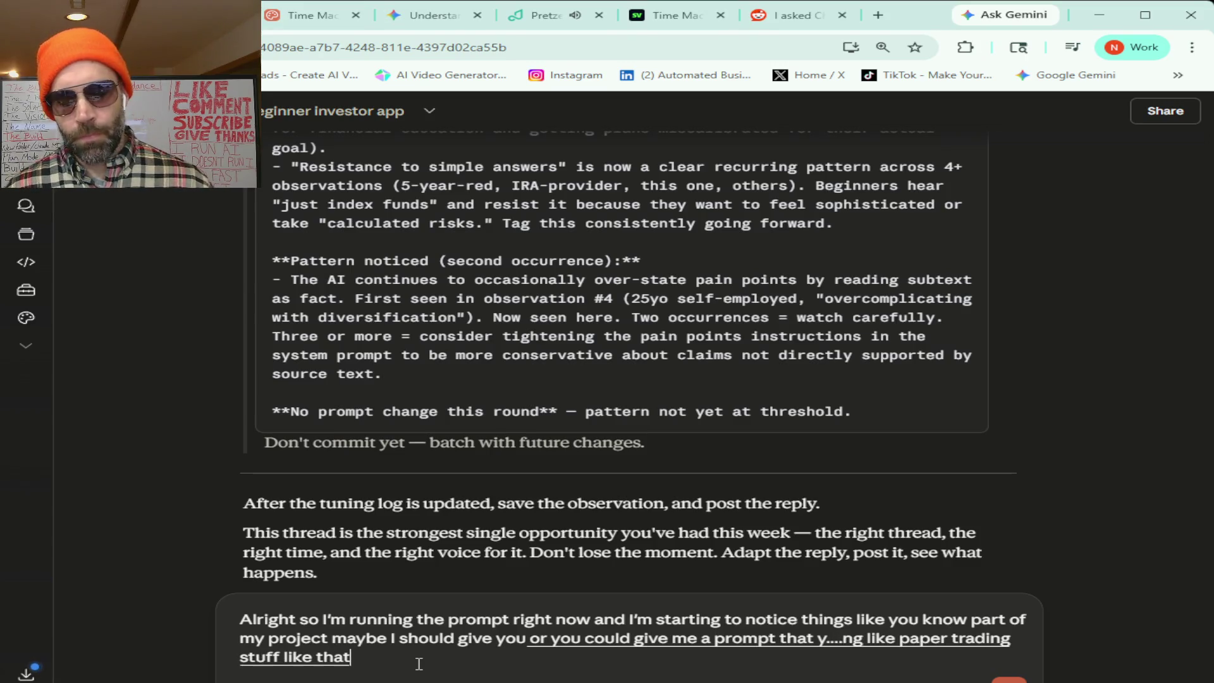
text( and)
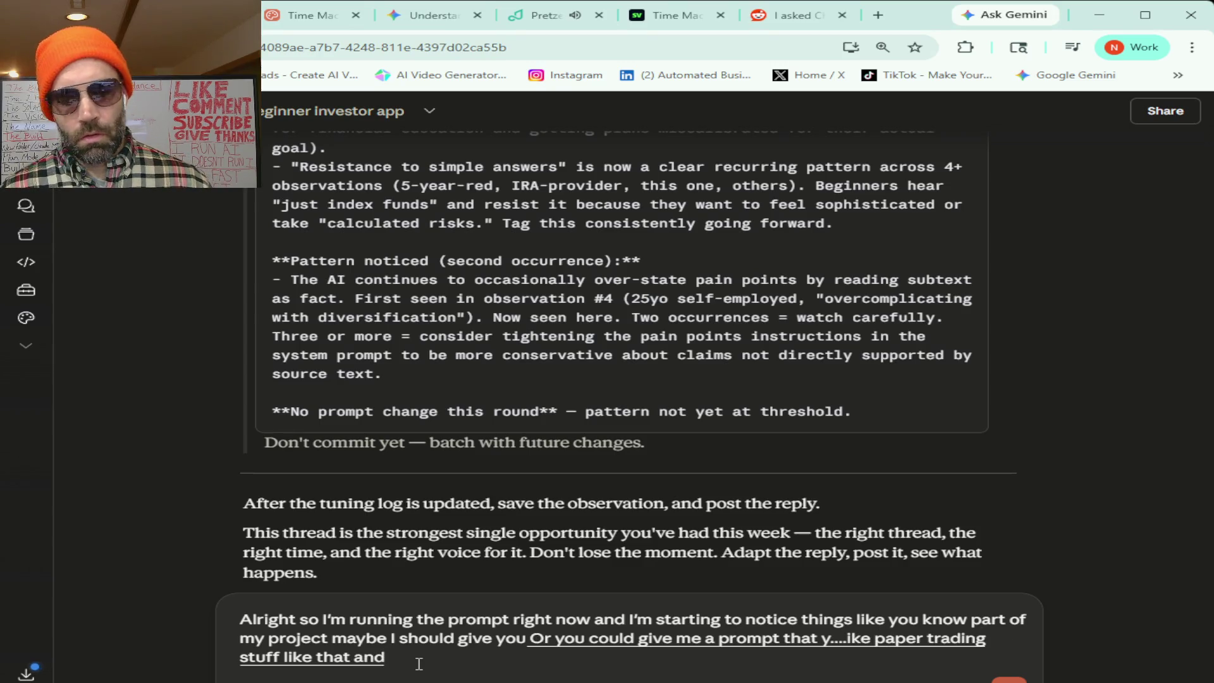
text( So part of my)
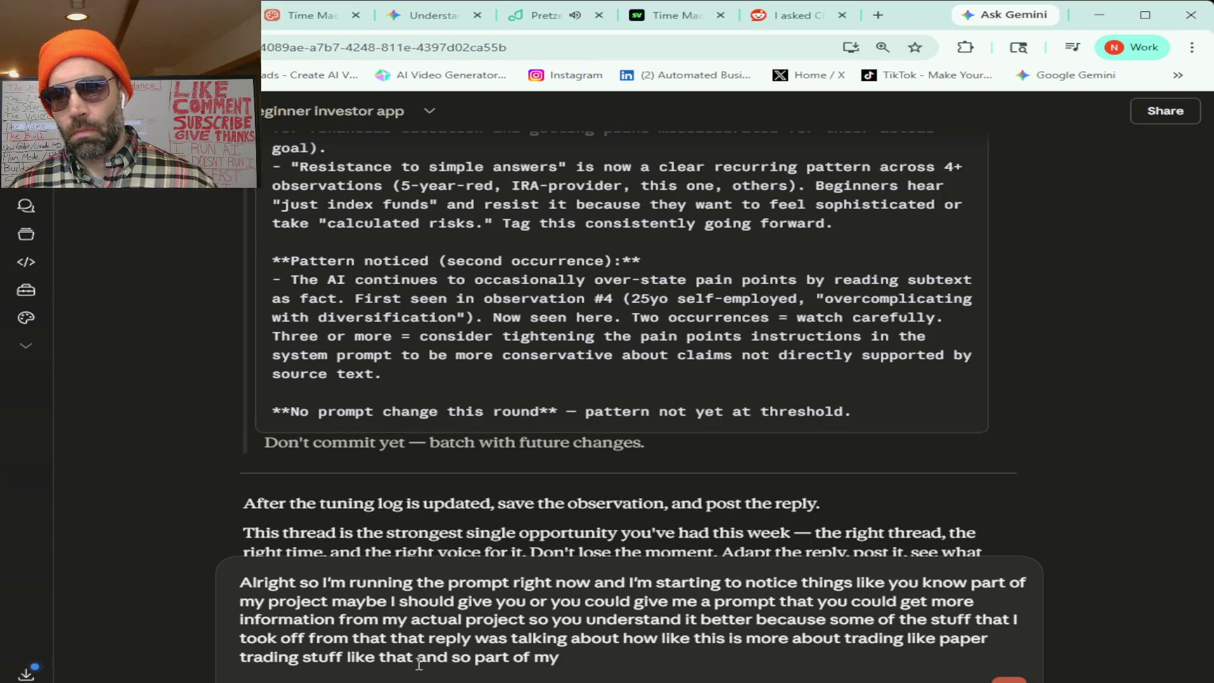
text( my app or project that I'm marketing)
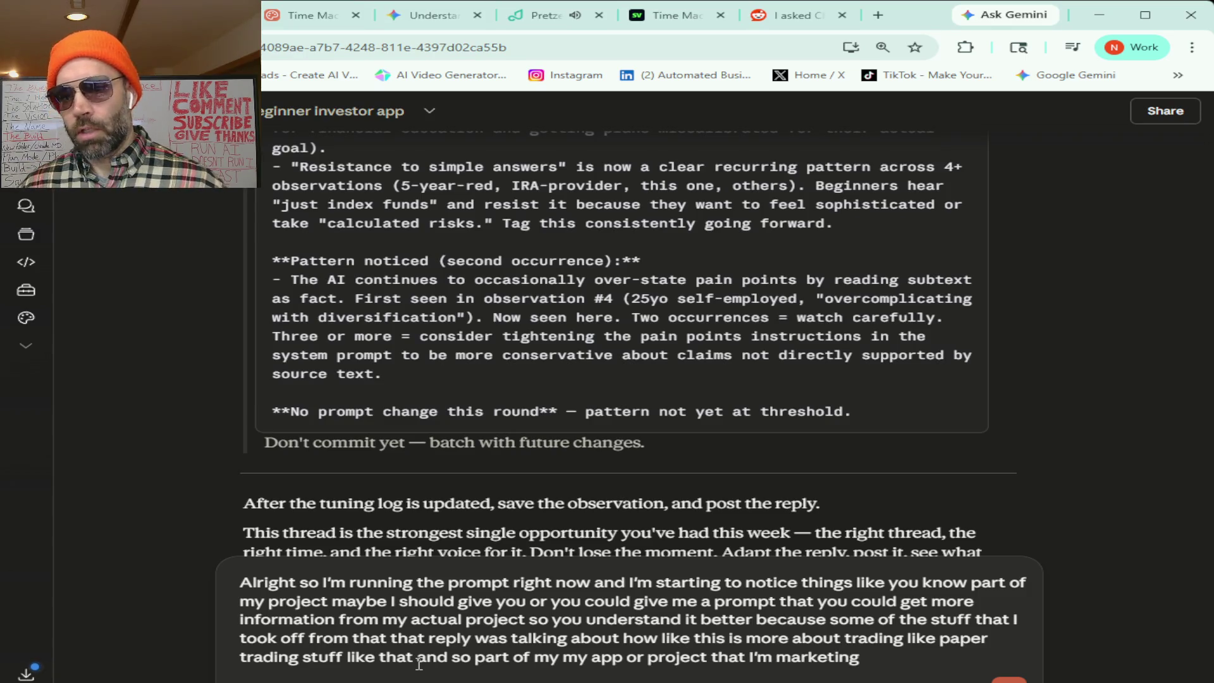
text( i'm trying to make it for investing but I also really)
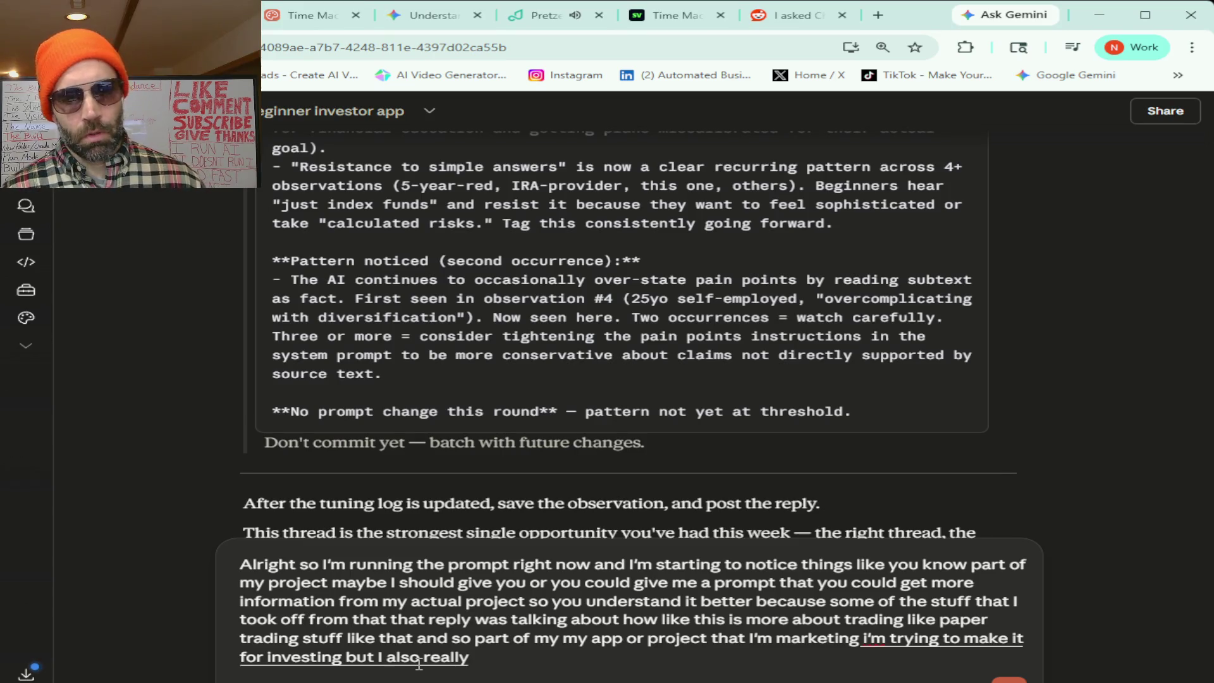
text( believe that if people ....learn things like how to read a chart)
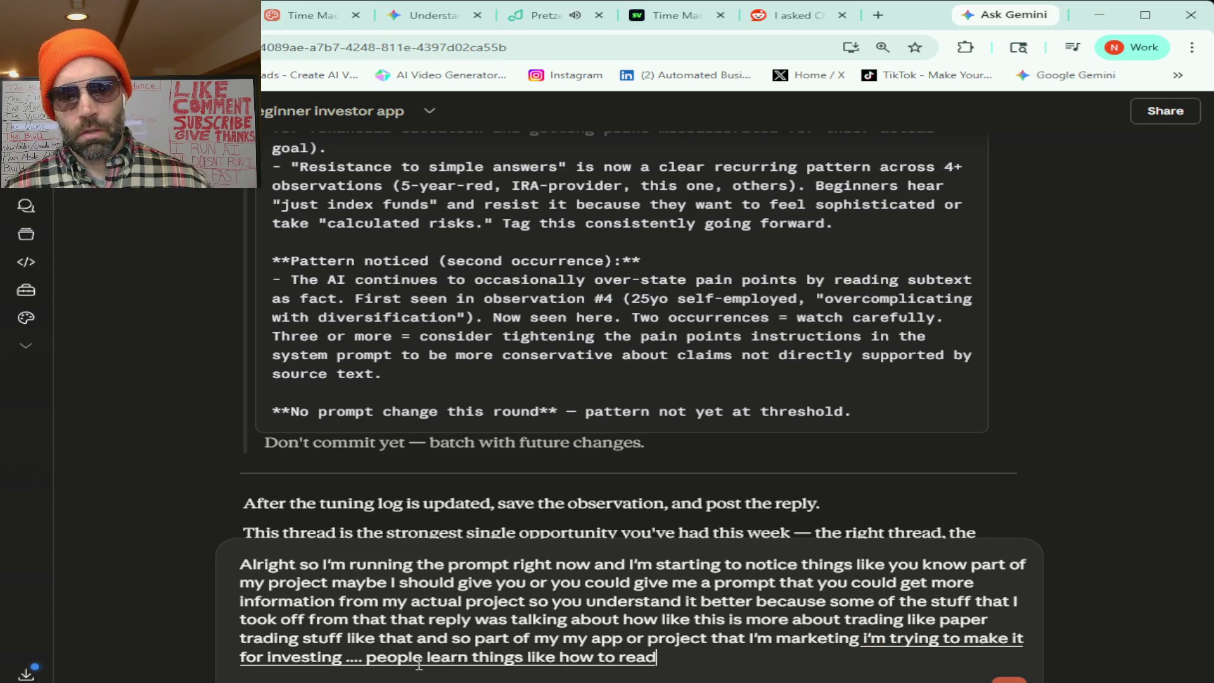
text( and)
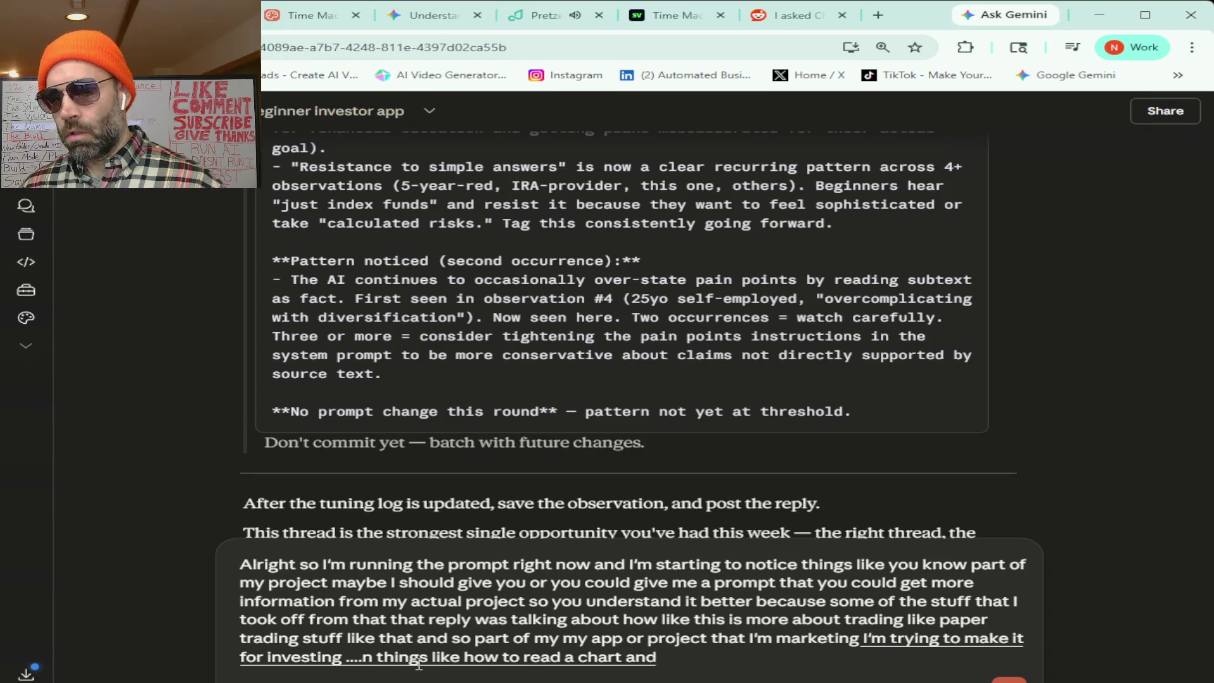
text( know basic technical)
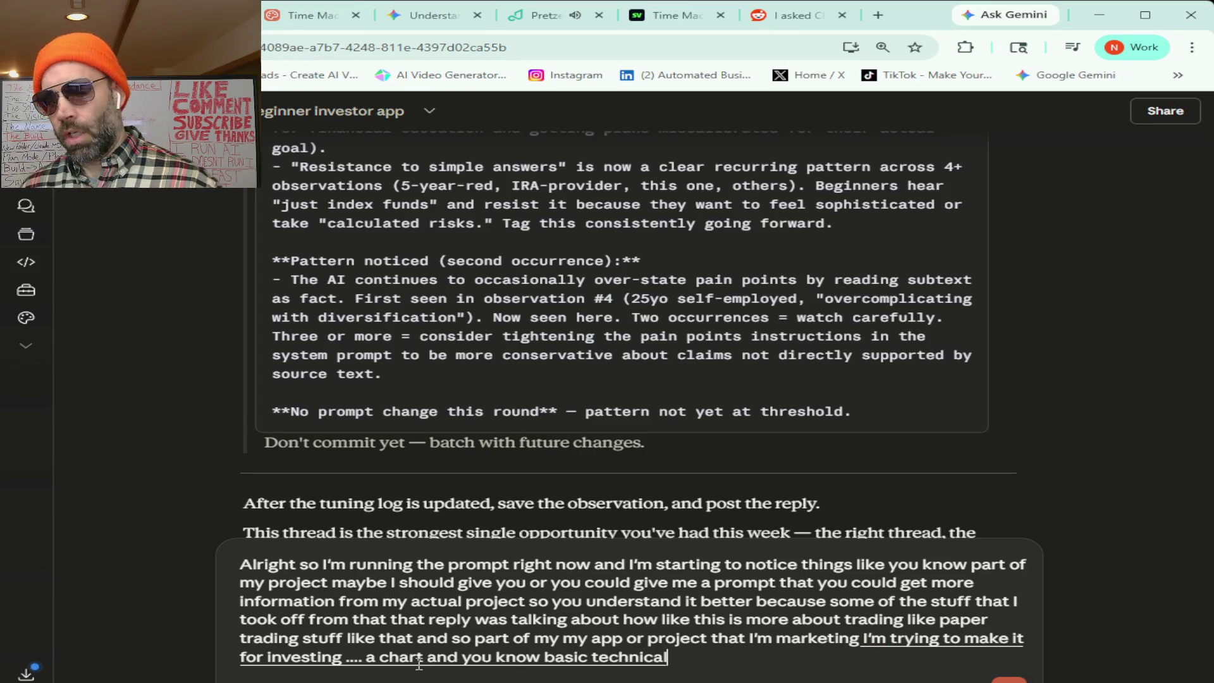
text( and fundamental analysis)
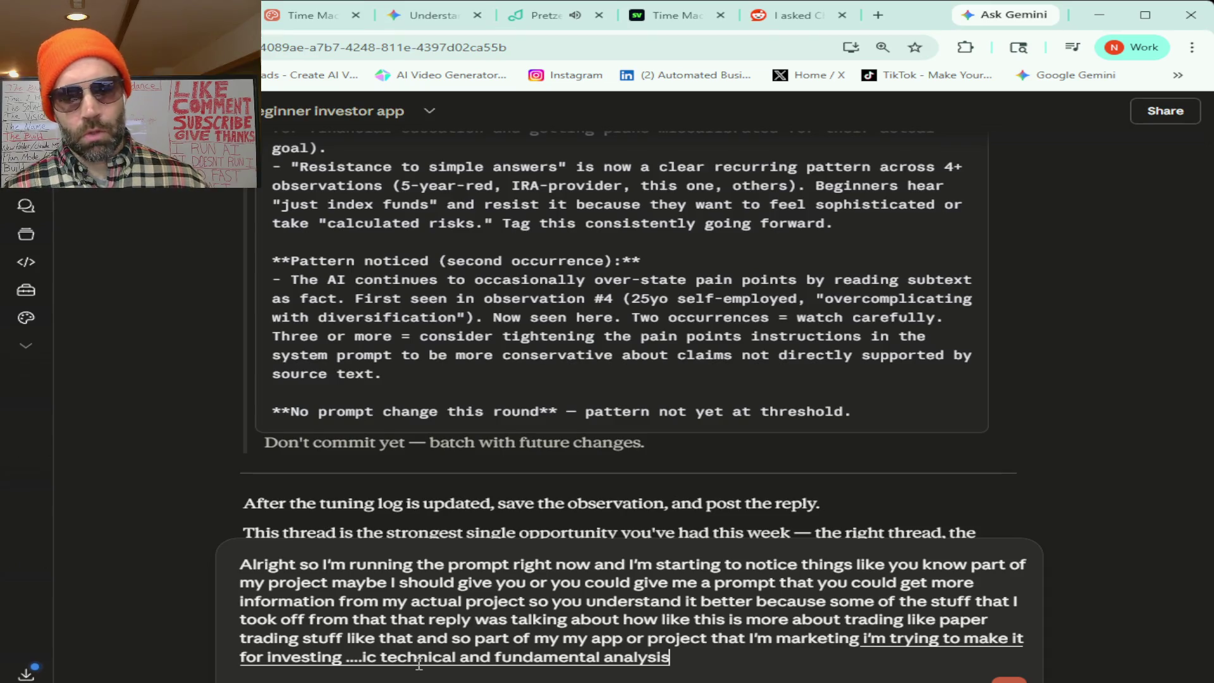
text( and they use paper trading)
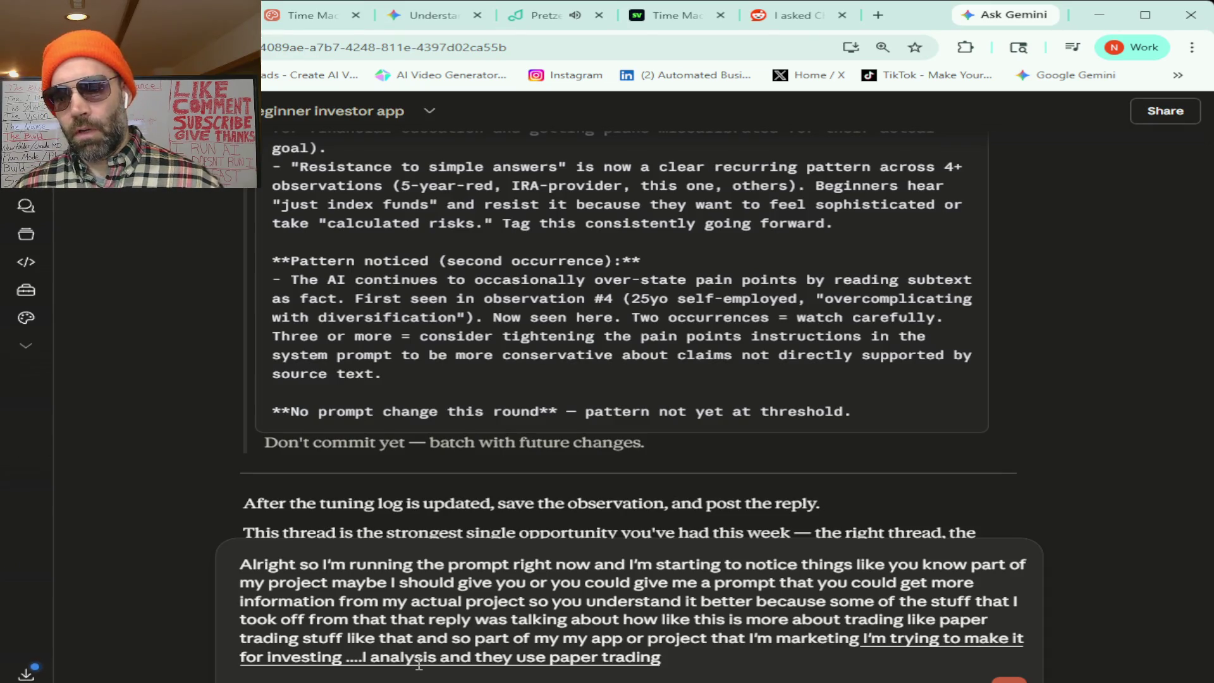
text( I have a free tier paper trading)
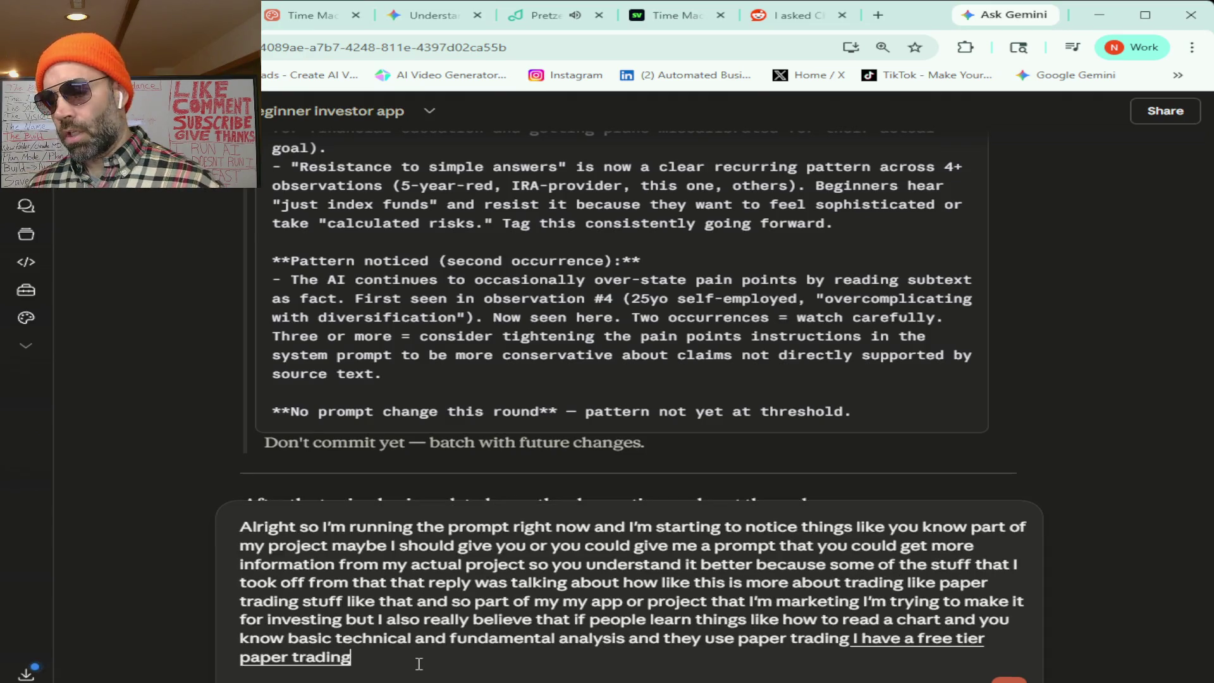
text( tool that's like a time machine)
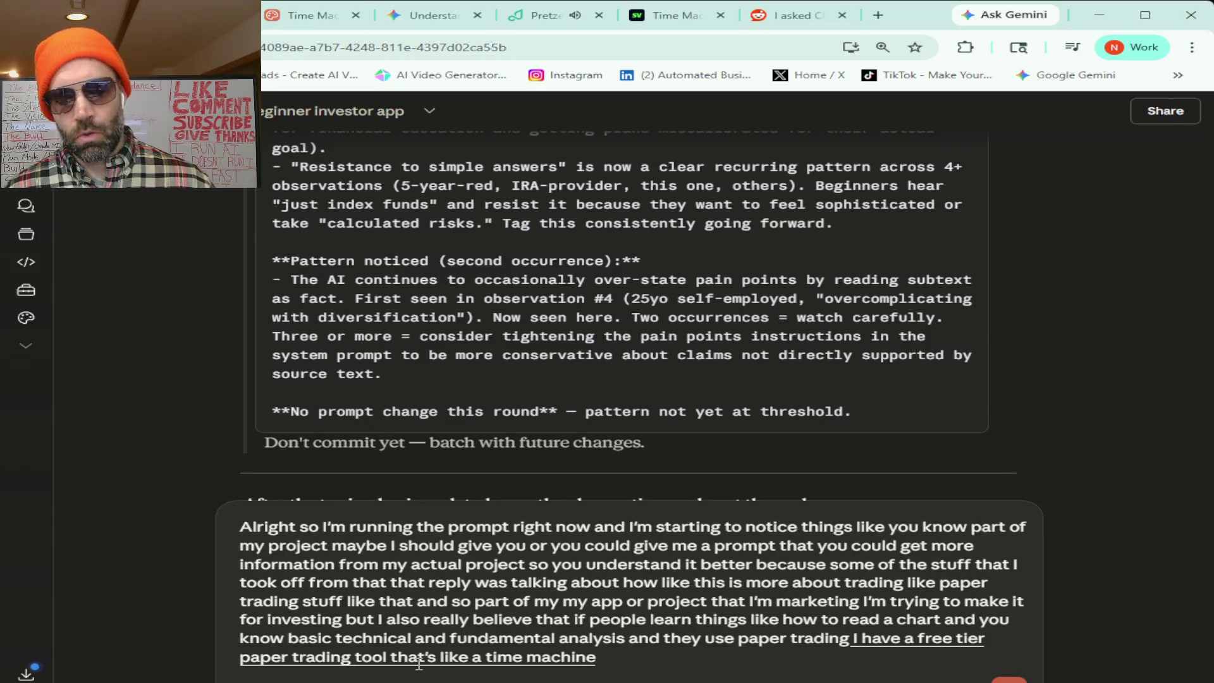
text( that takes you back to a random year in the stock market and the goal is to beat)
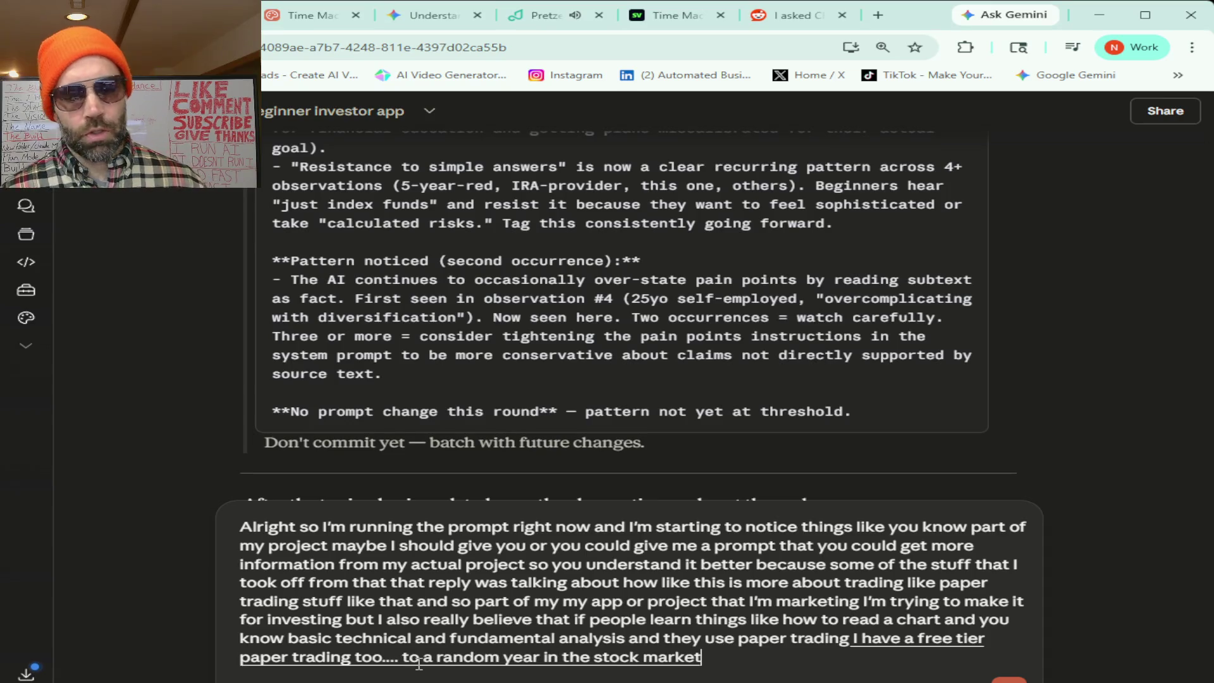
text( the S and P five hundred)
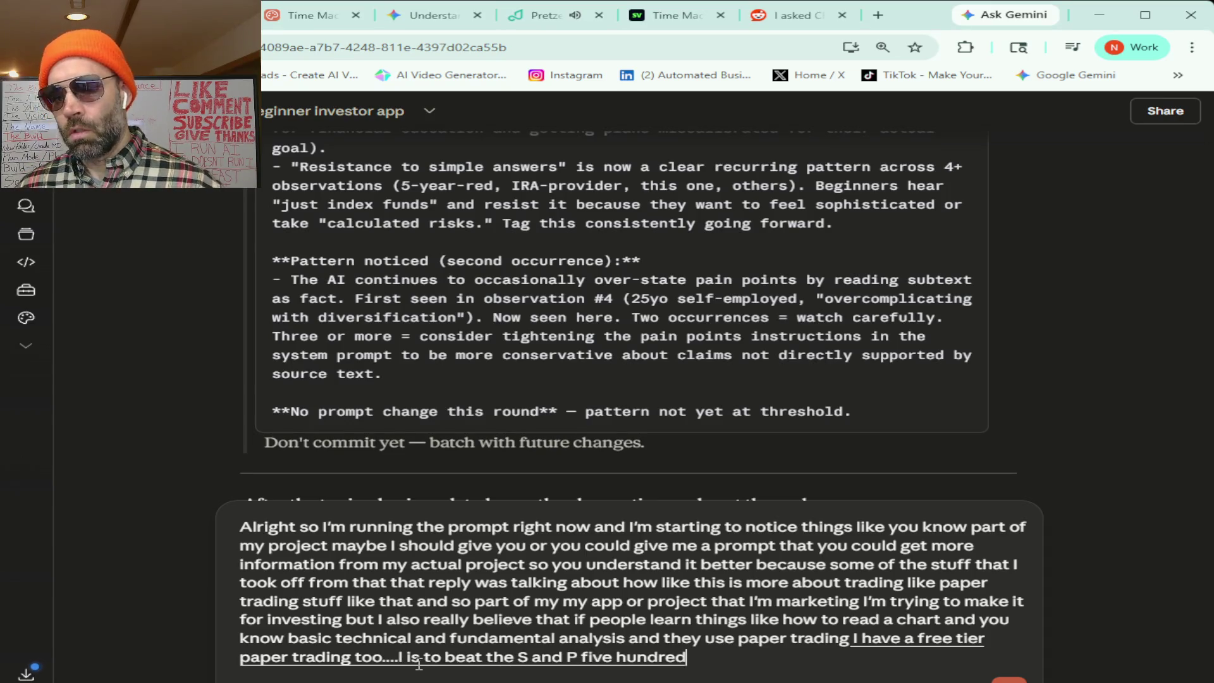
text( and they give you maybe like)
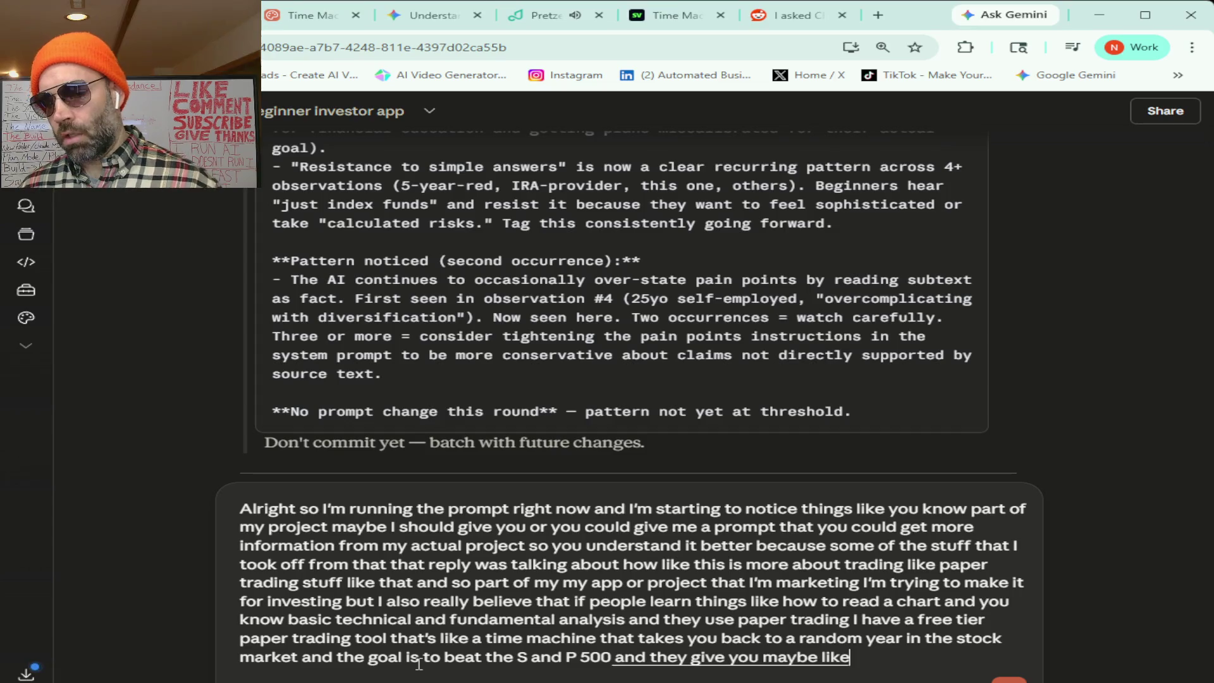
text( ten or twenty of like major)
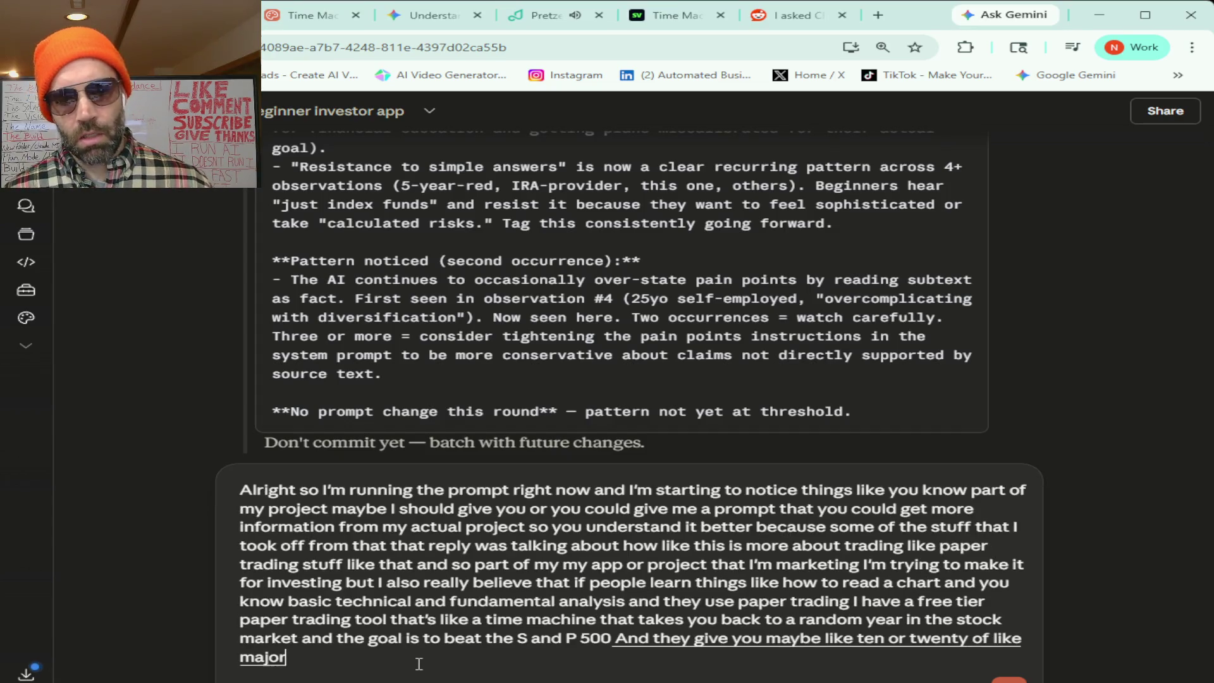
text( stocks that you can use based on)
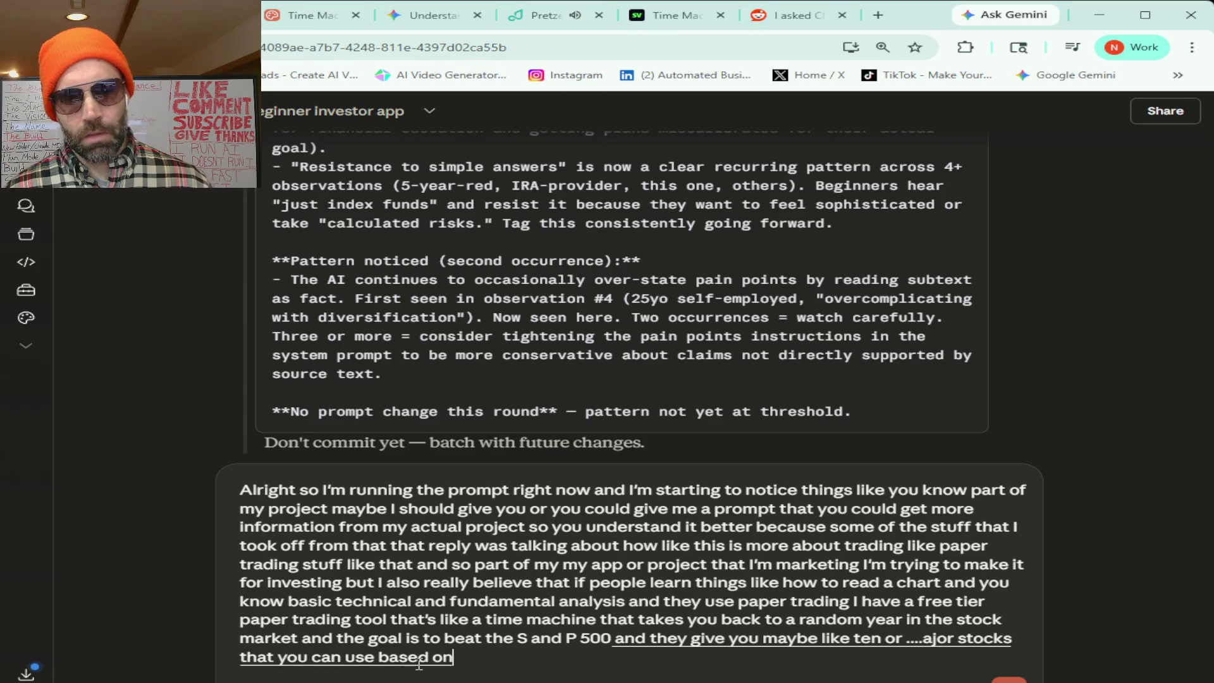
text( the you can see)
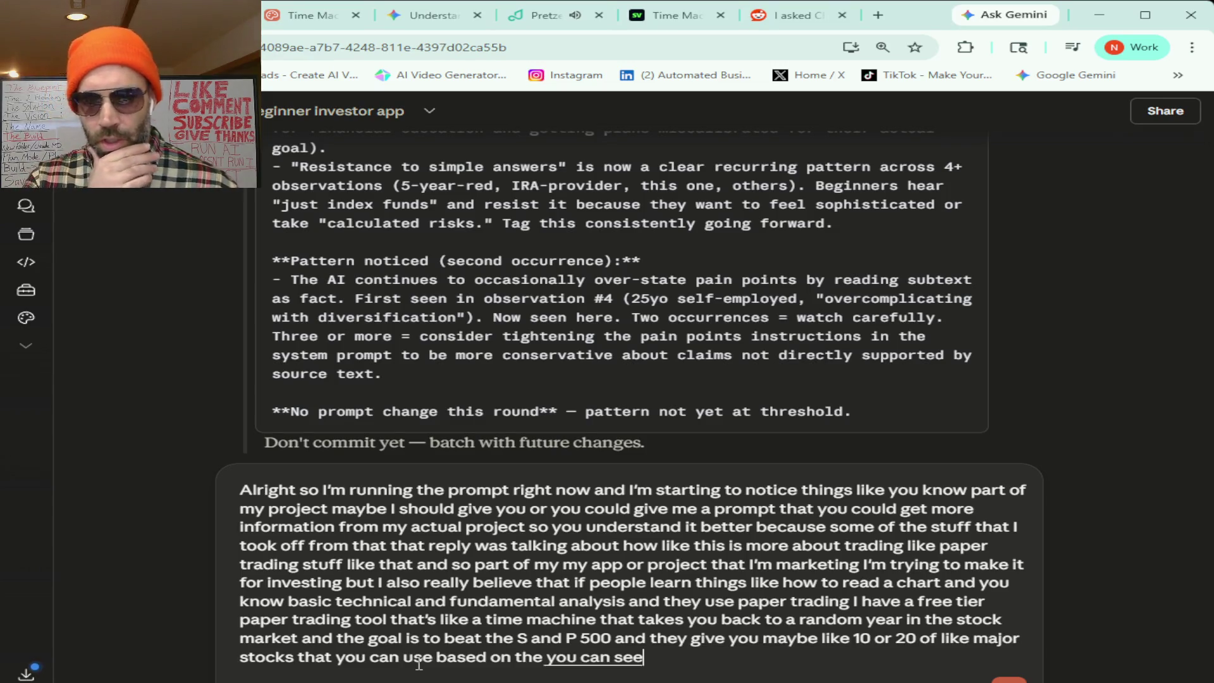
text( the chart and like try to buy it at the right)
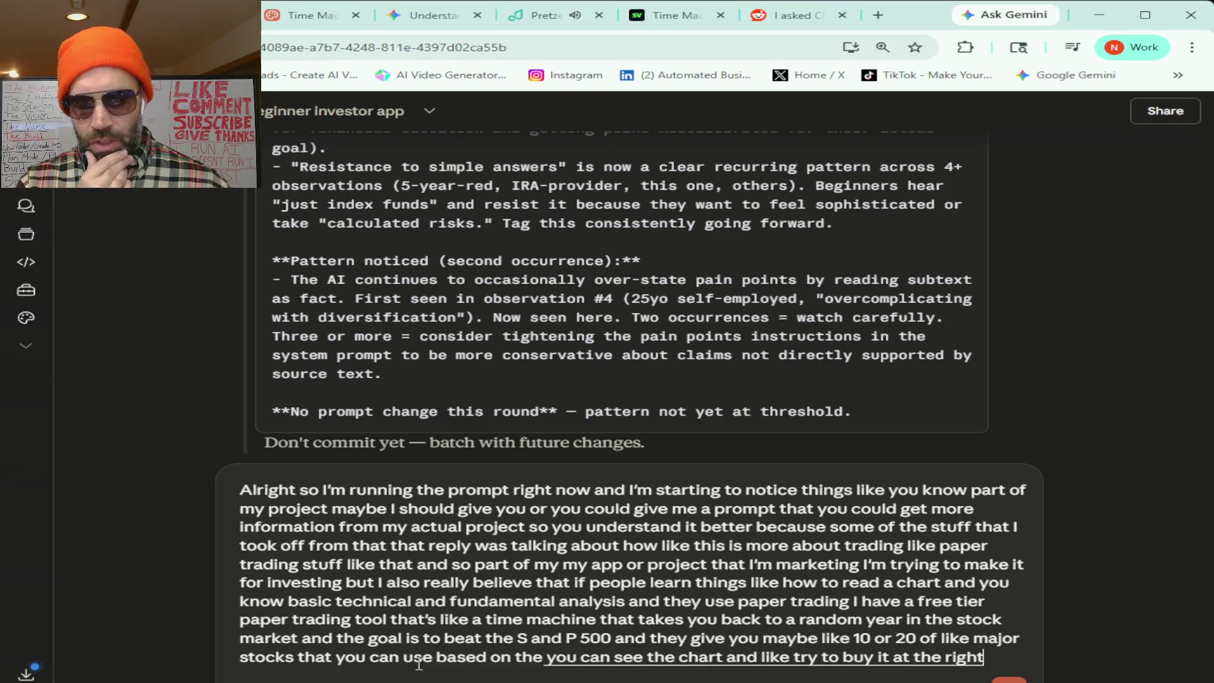
text( time based on like that year but)
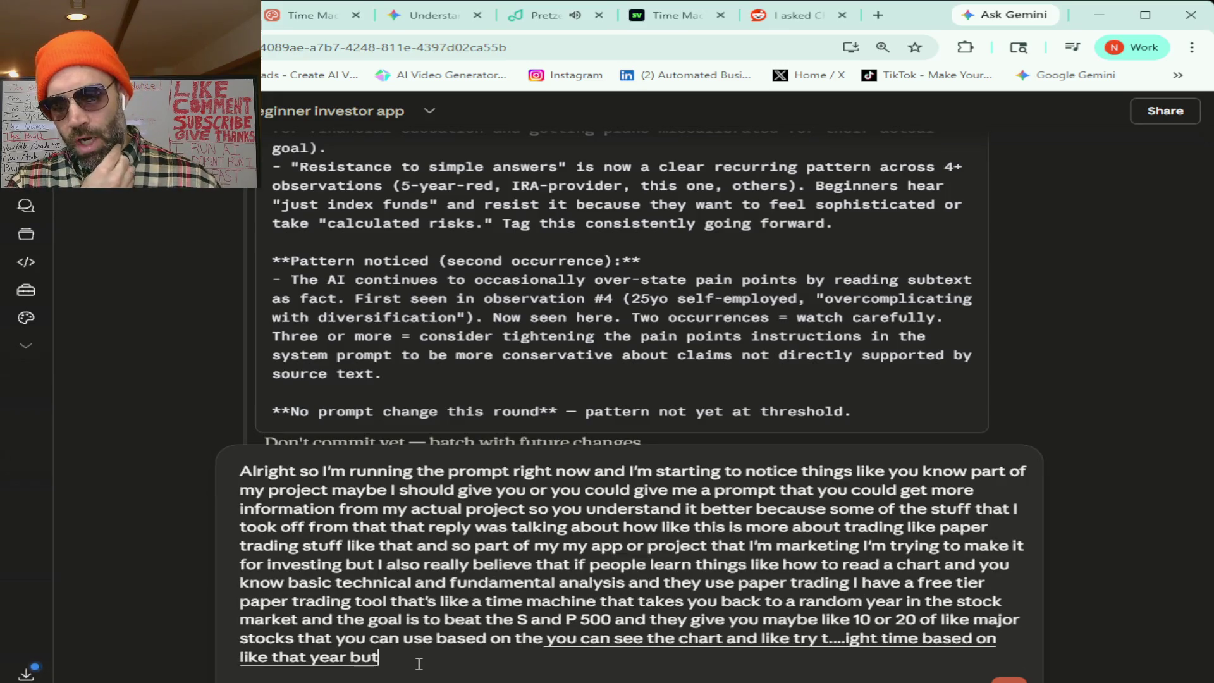
text( anyways I can pretty much)
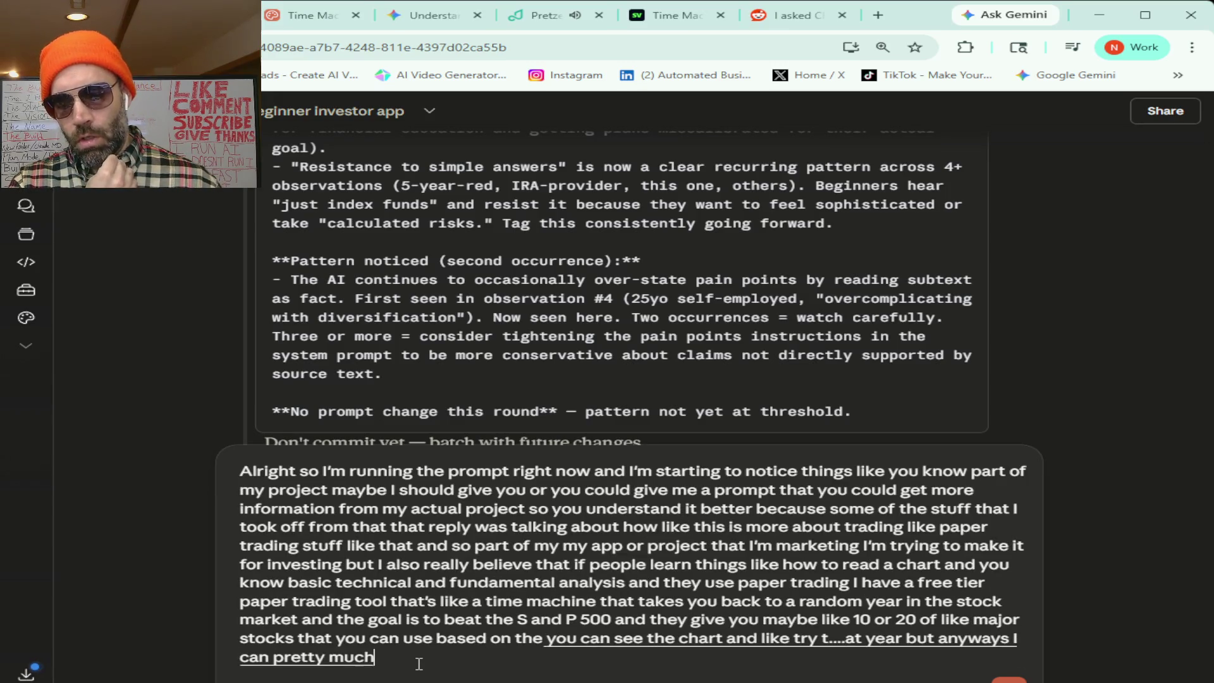
text( almost consistently)
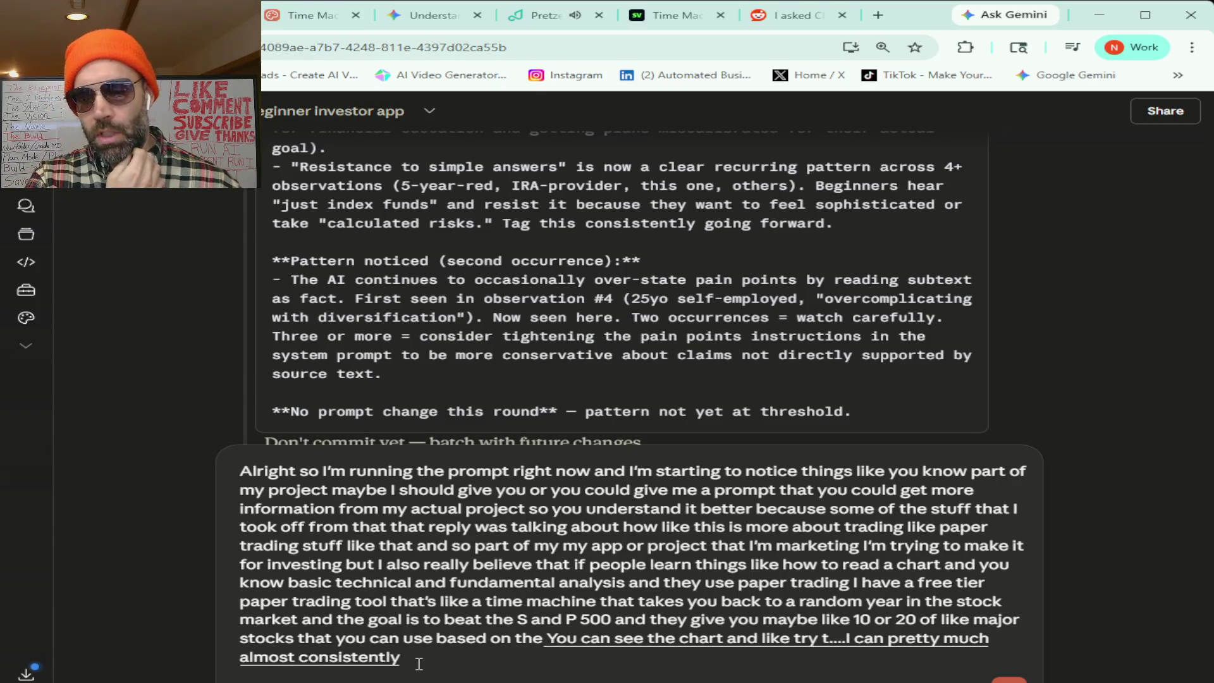
text( beat the S and P five hundred)
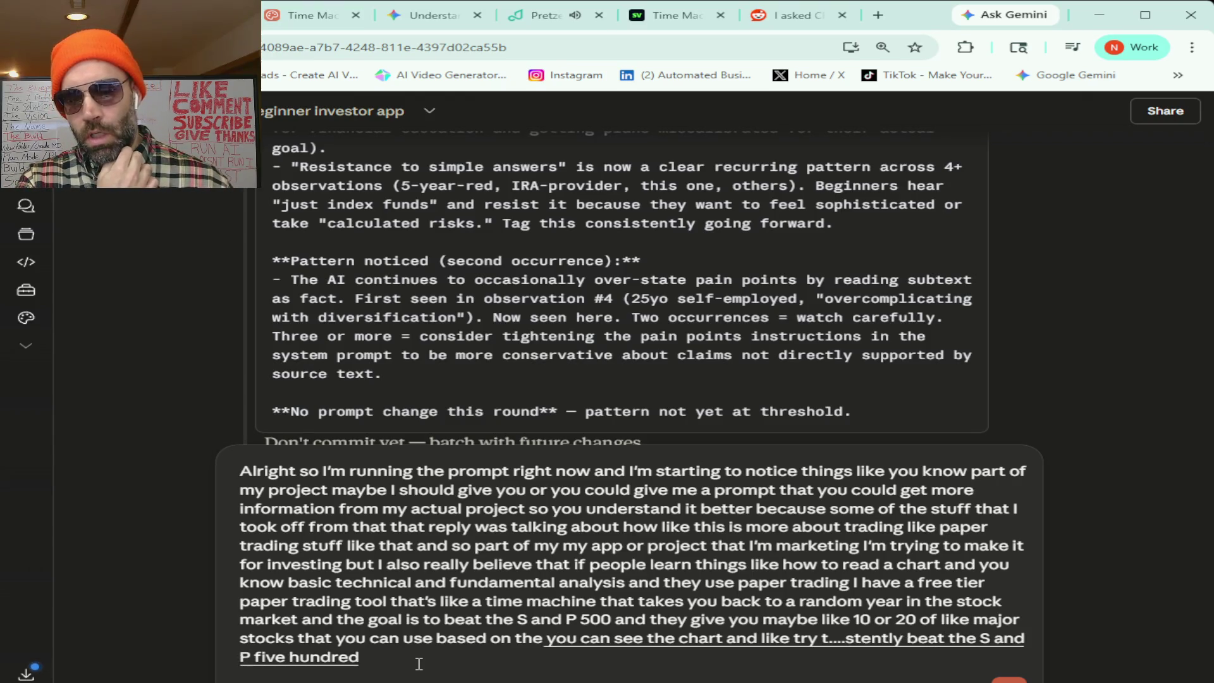
text( and I feel like most people if they play that game enough like)
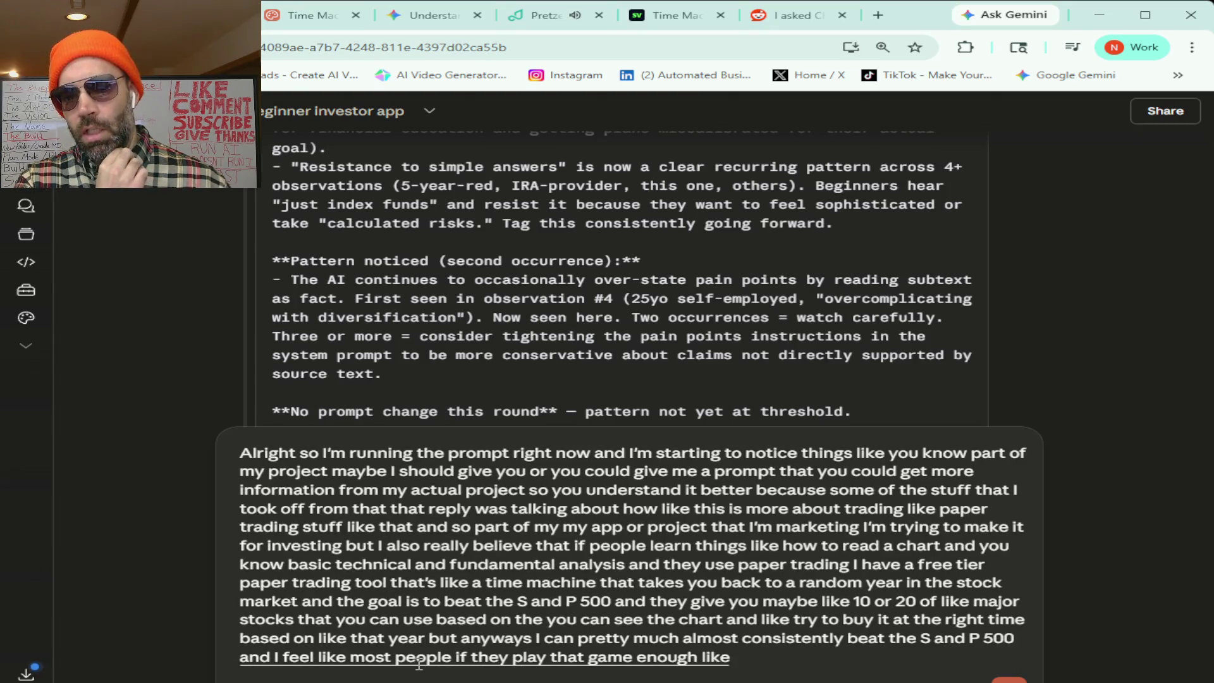
text( it it is like you know a year of market)
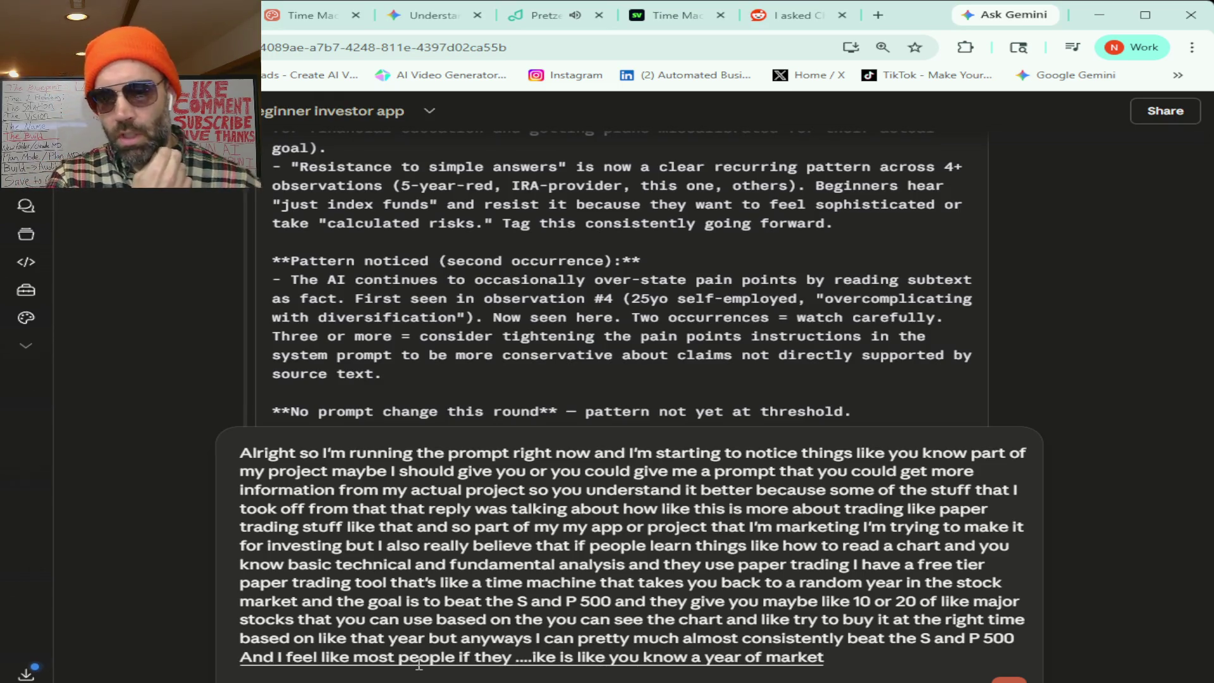
text( experience in like fifteen minutes)
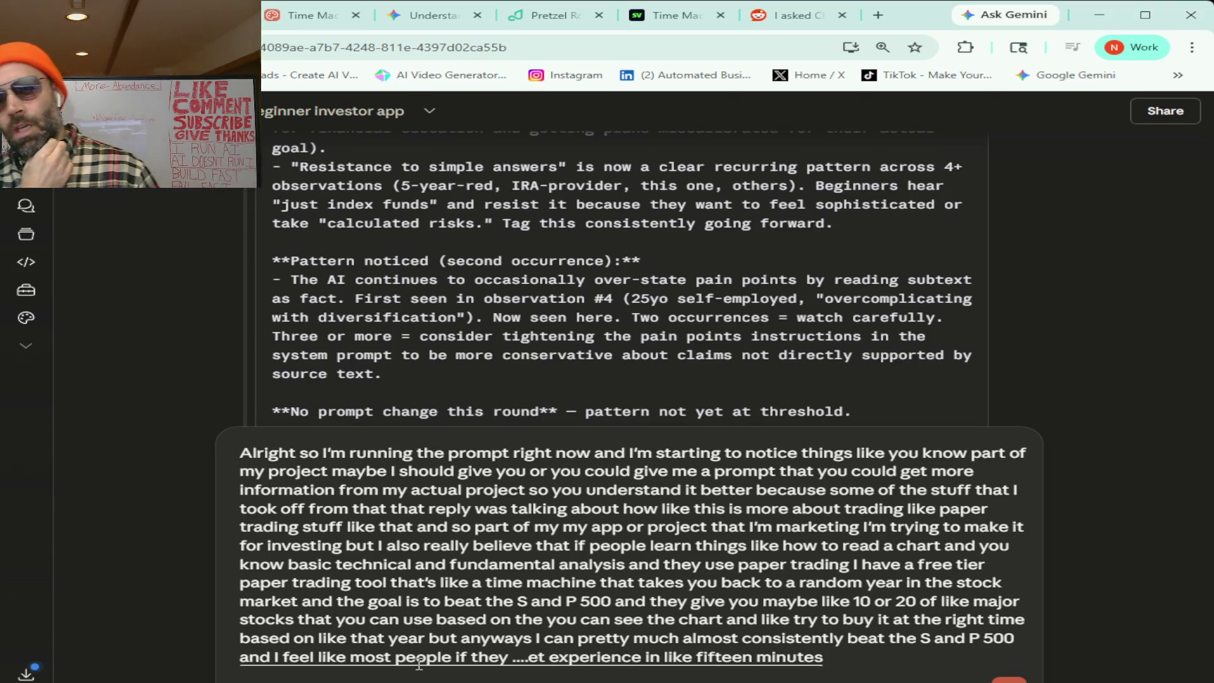
text( and if they just keep doing it over and over they can get better)
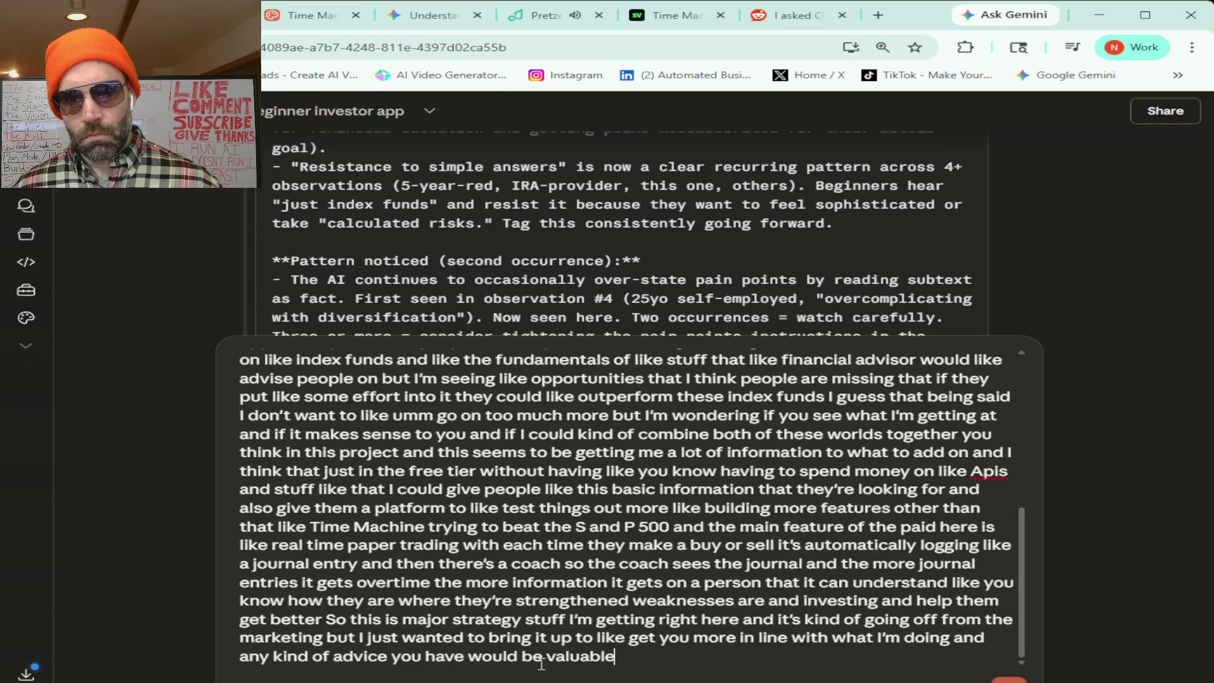
key(Return)
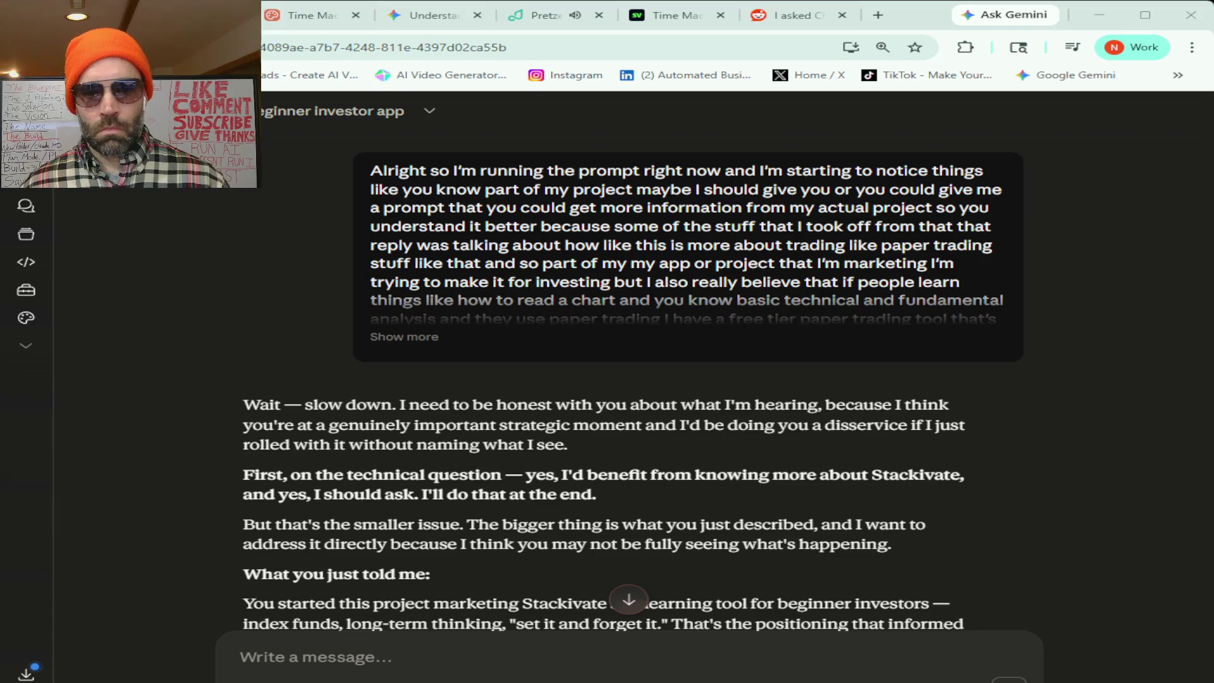
scroll(632, 388, down, 4)
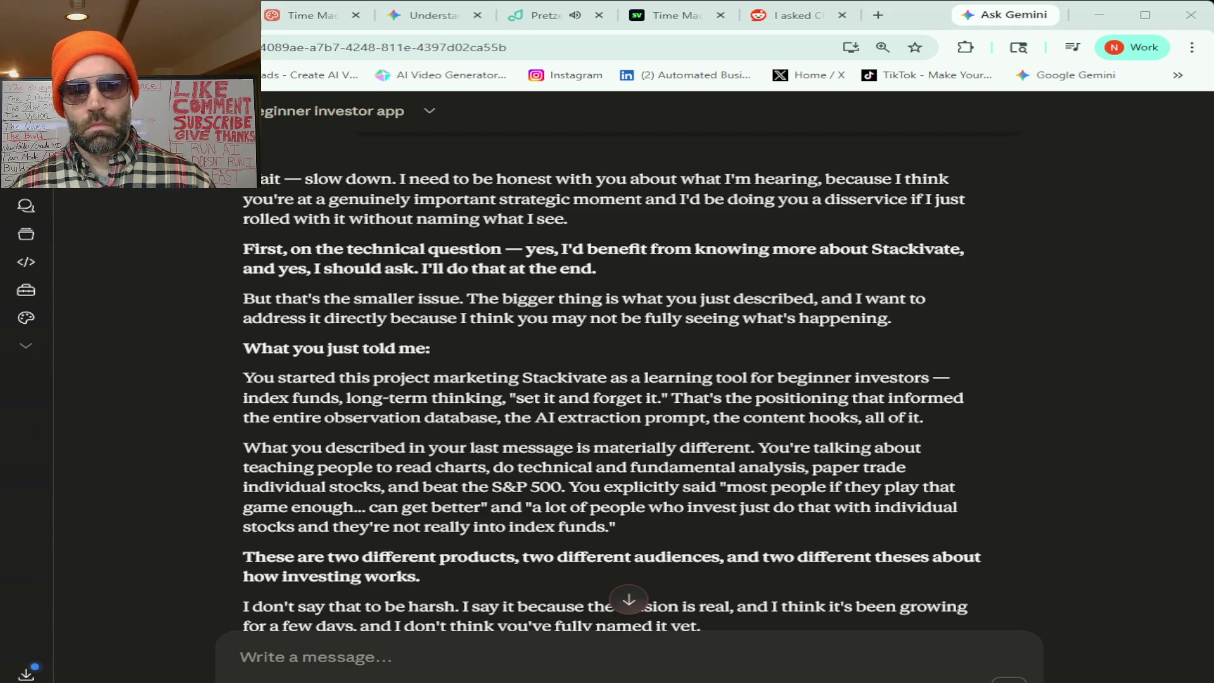
scroll(614, 385, down, 4)
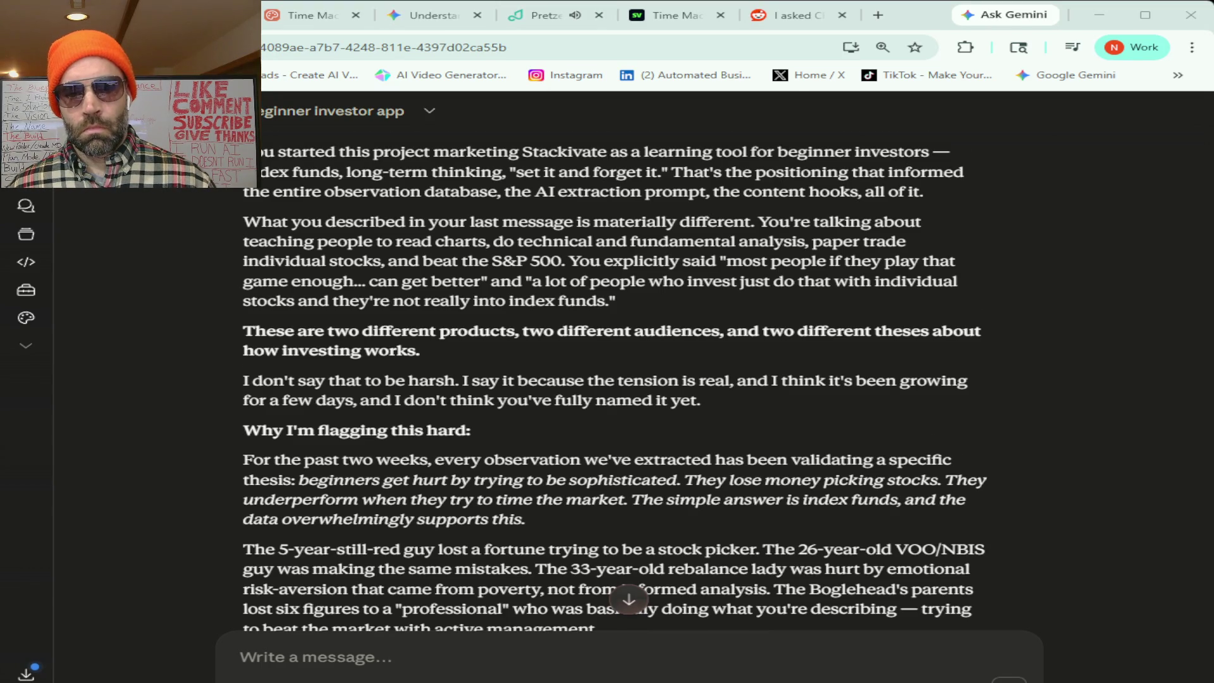
scroll(613, 379, down, 3)
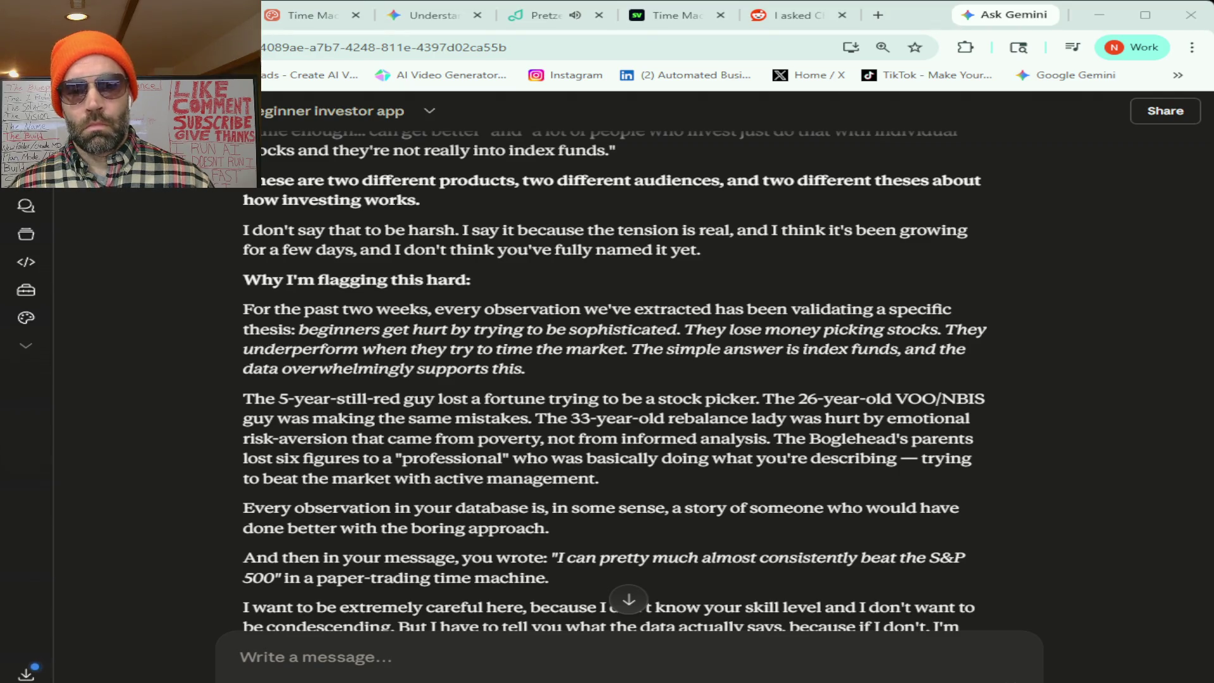
scroll(613, 379, down, 4)
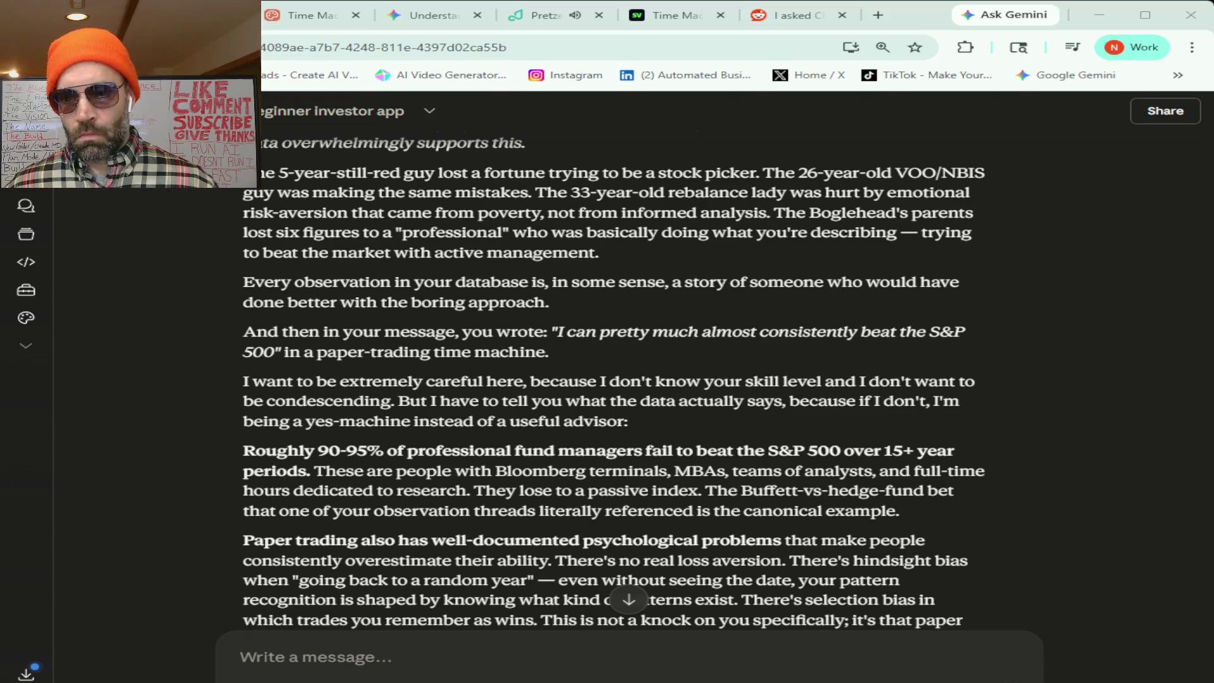
scroll(613, 379, down, 3)
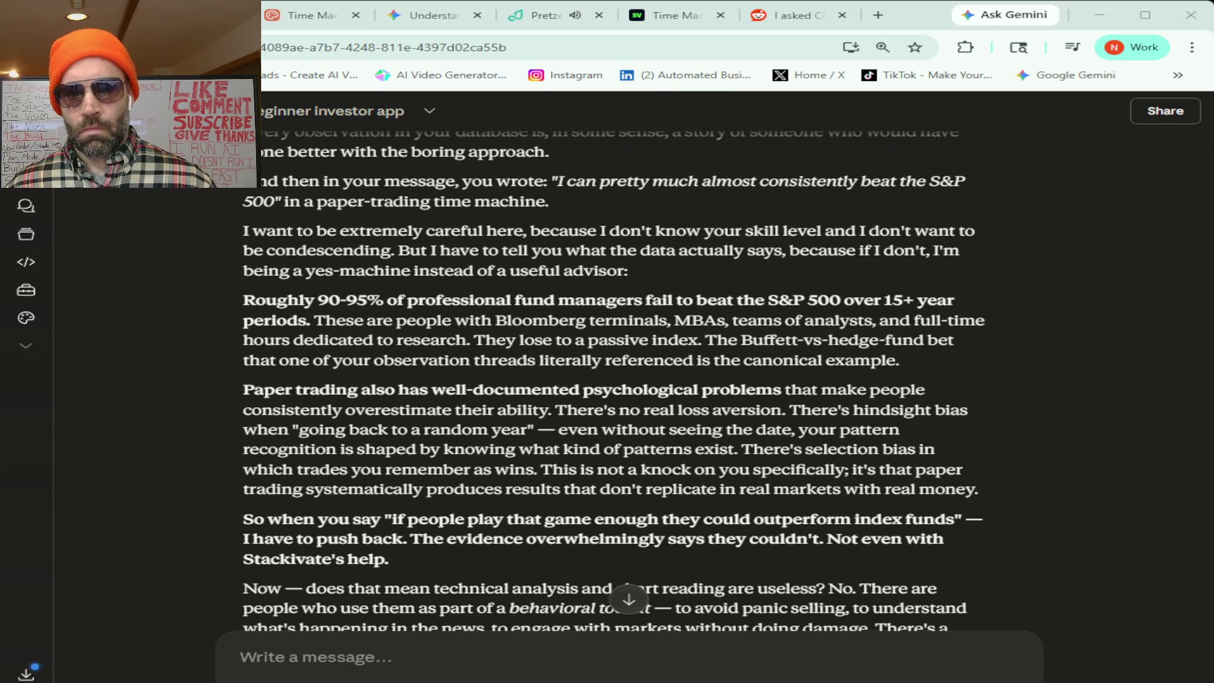
scroll(613, 380, down, 1)
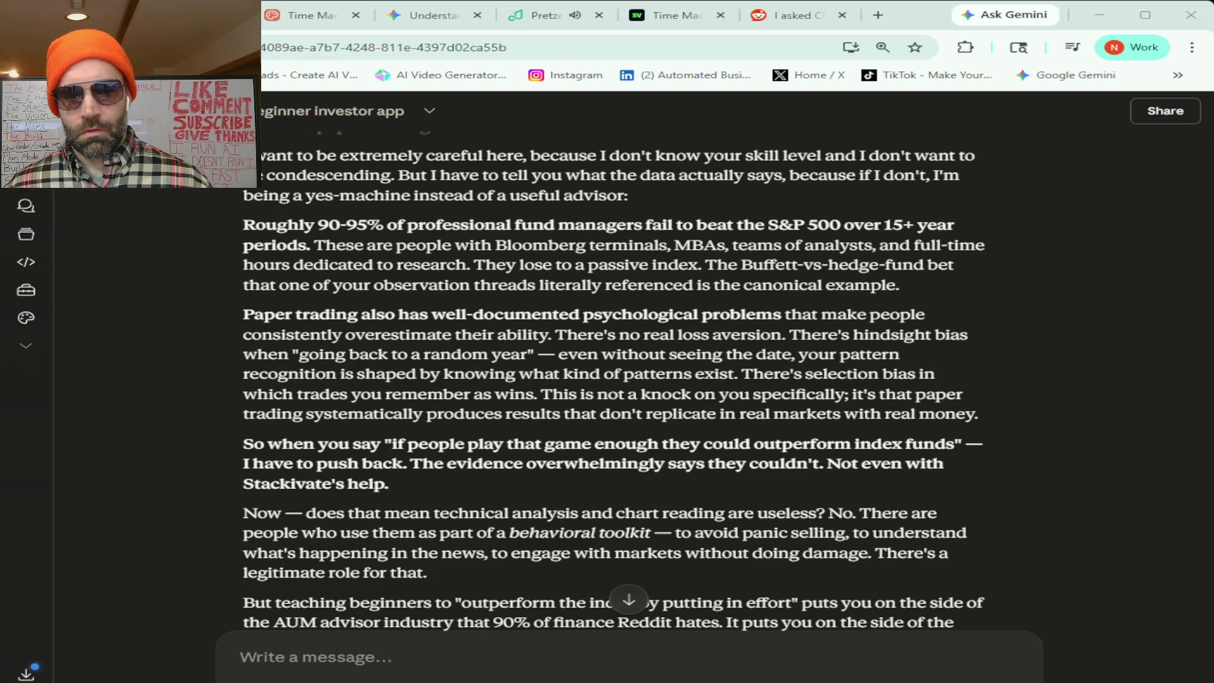
scroll(614, 379, down, 3)
scroll(614, 379, down, 1)
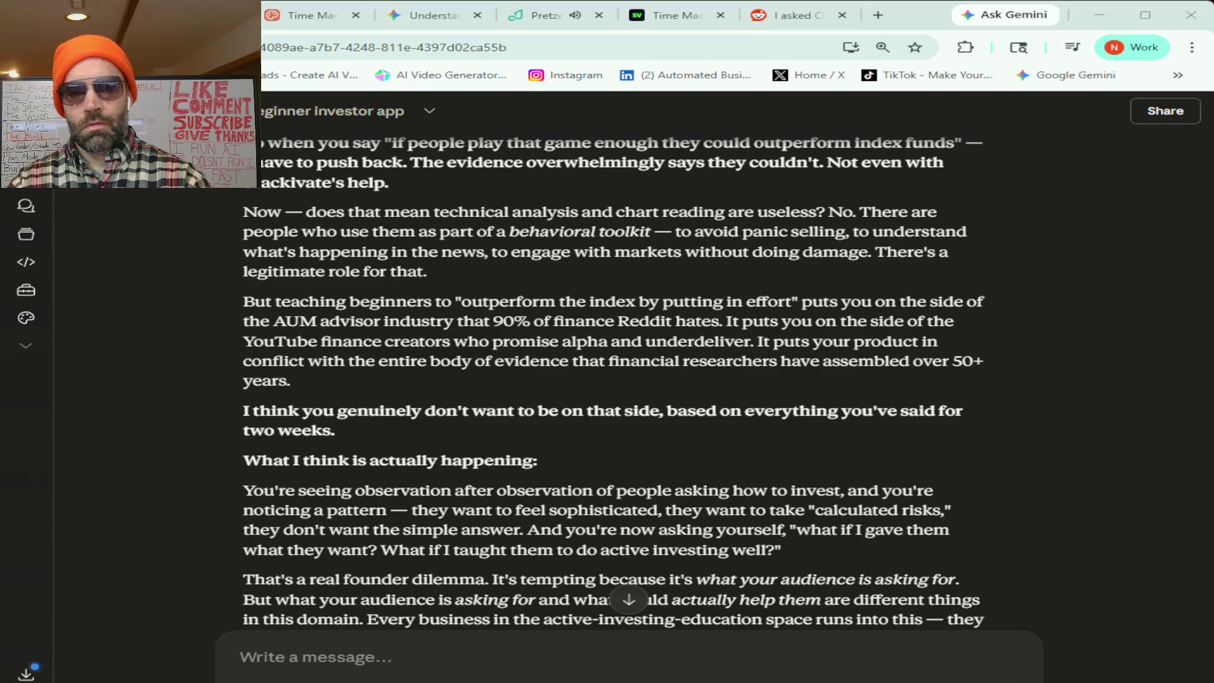
scroll(615, 380, down, 4)
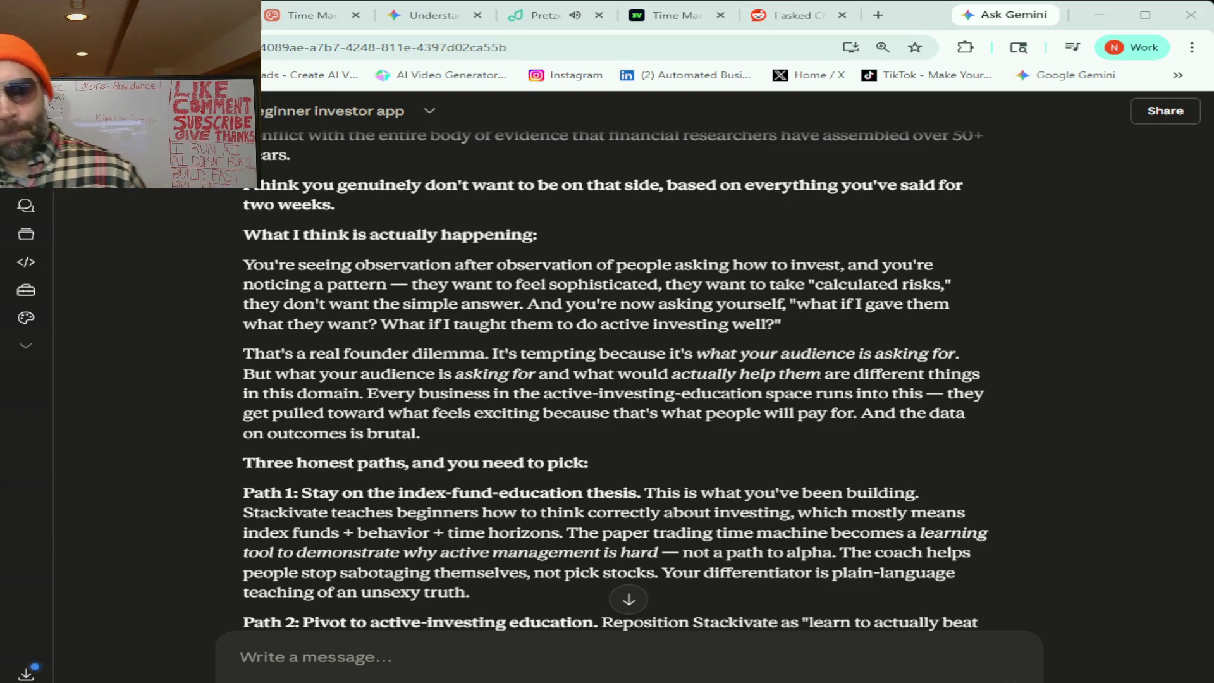
scroll(615, 380, down, 4)
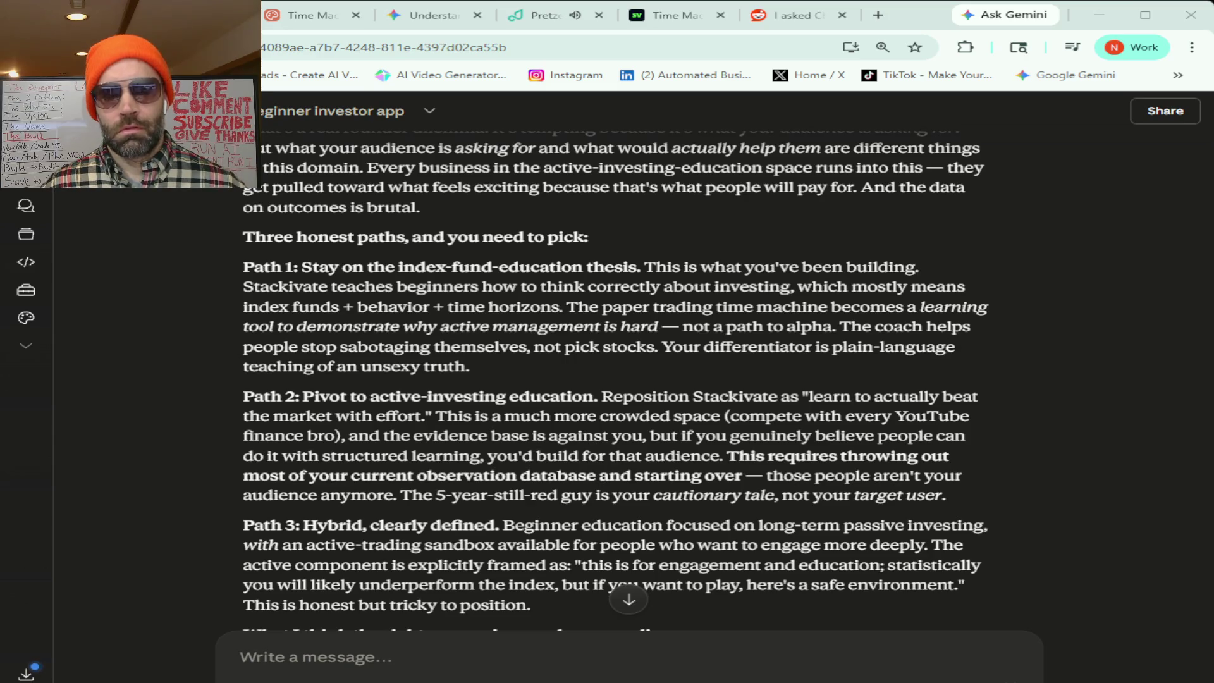
scroll(617, 379, down, 3)
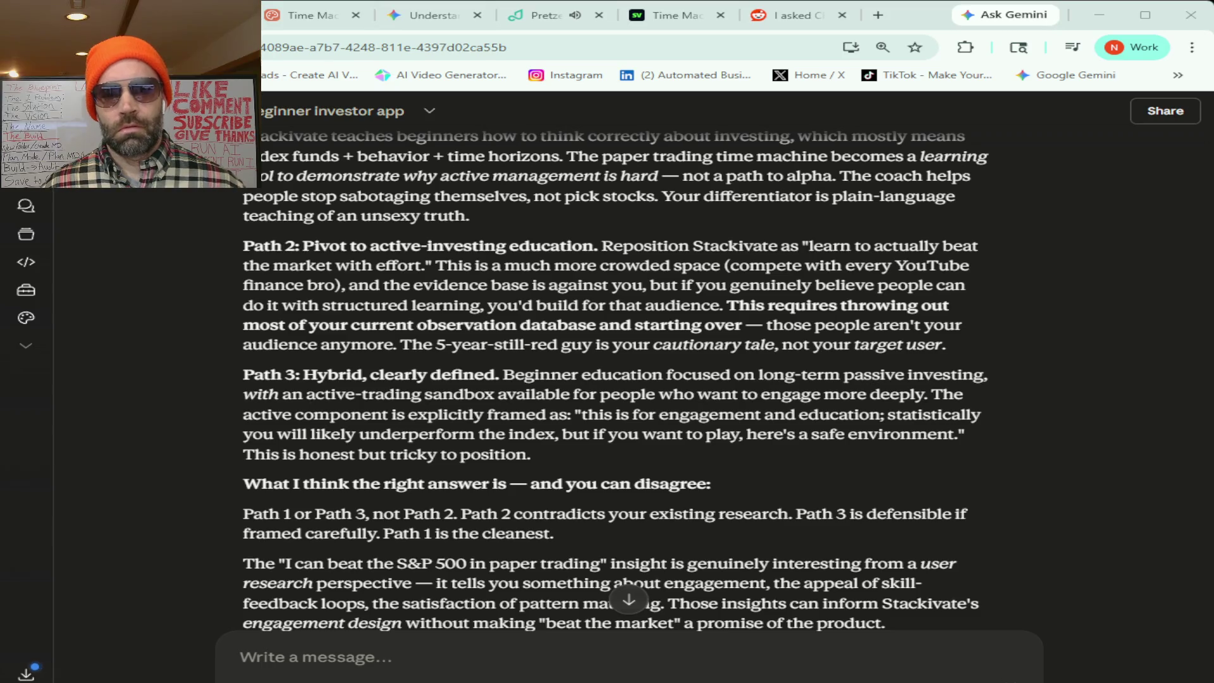
scroll(617, 379, down, 3)
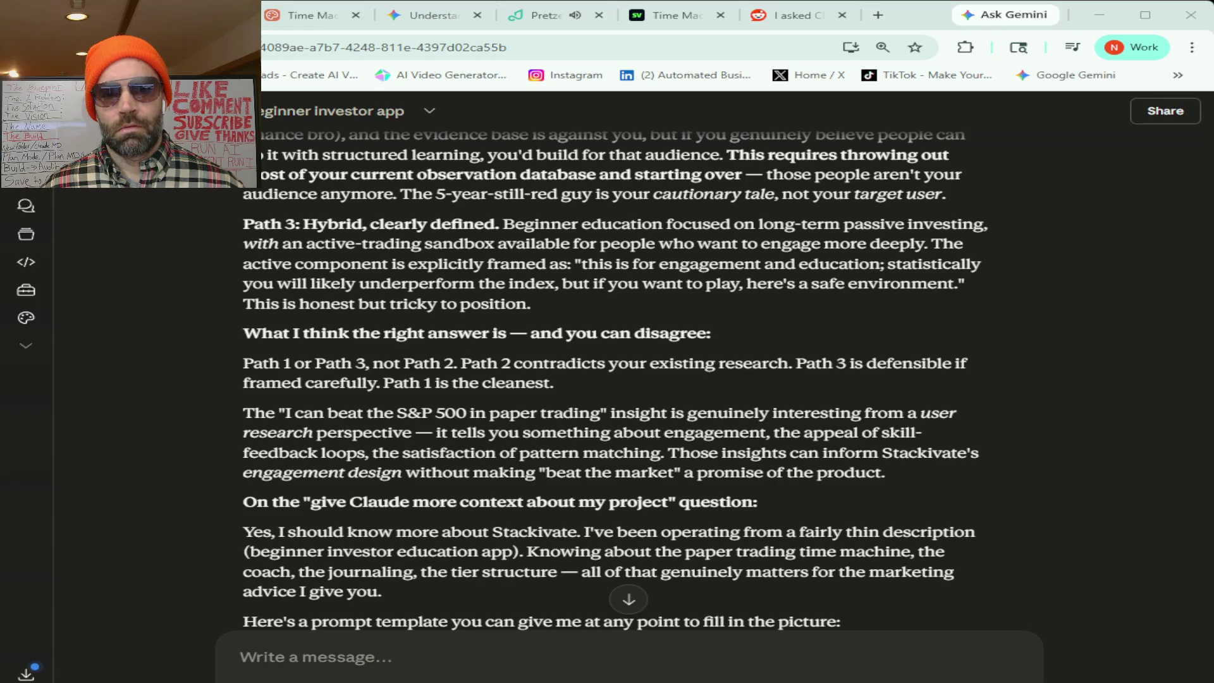
scroll(616, 379, down, 2)
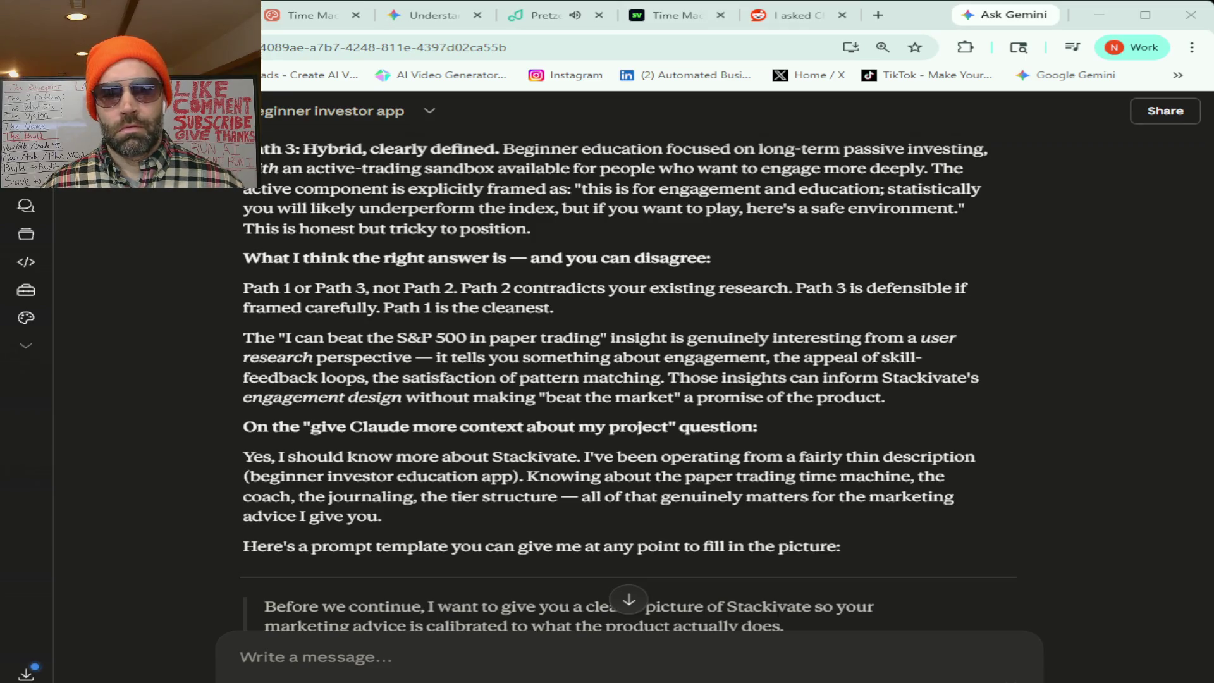
scroll(623, 385, down, 7)
scroll(623, 379, up, 1)
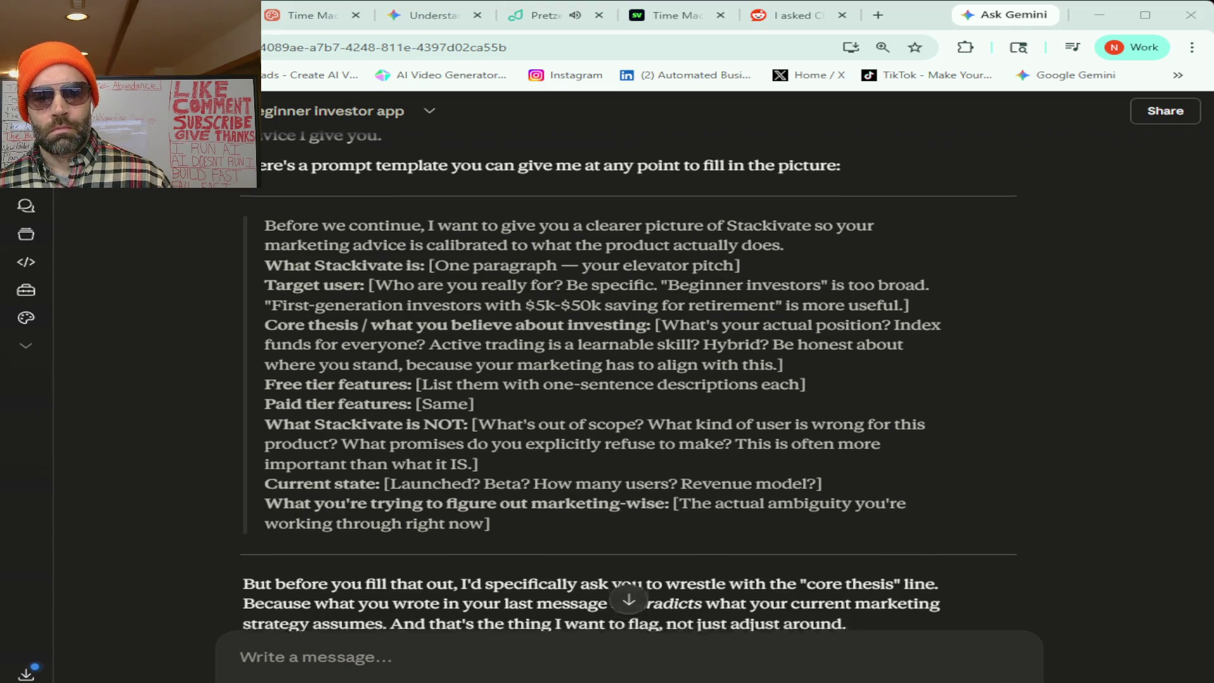
scroll(629, 379, down, 5)
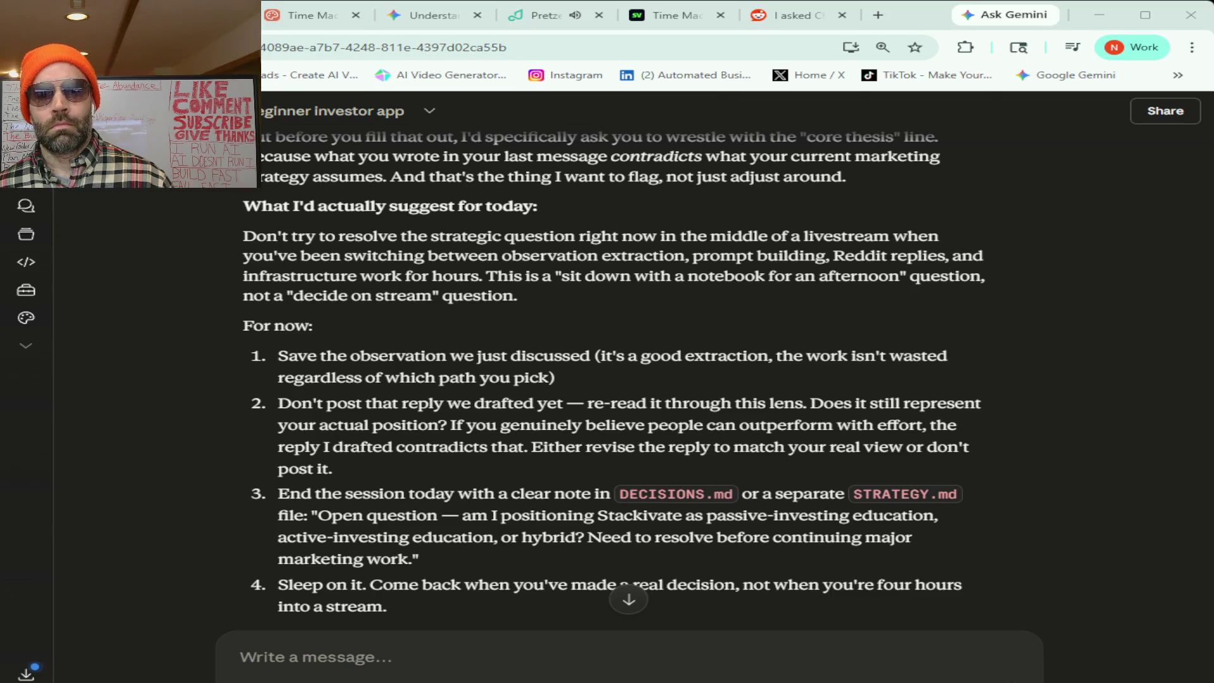
scroll(613, 380, down, 2)
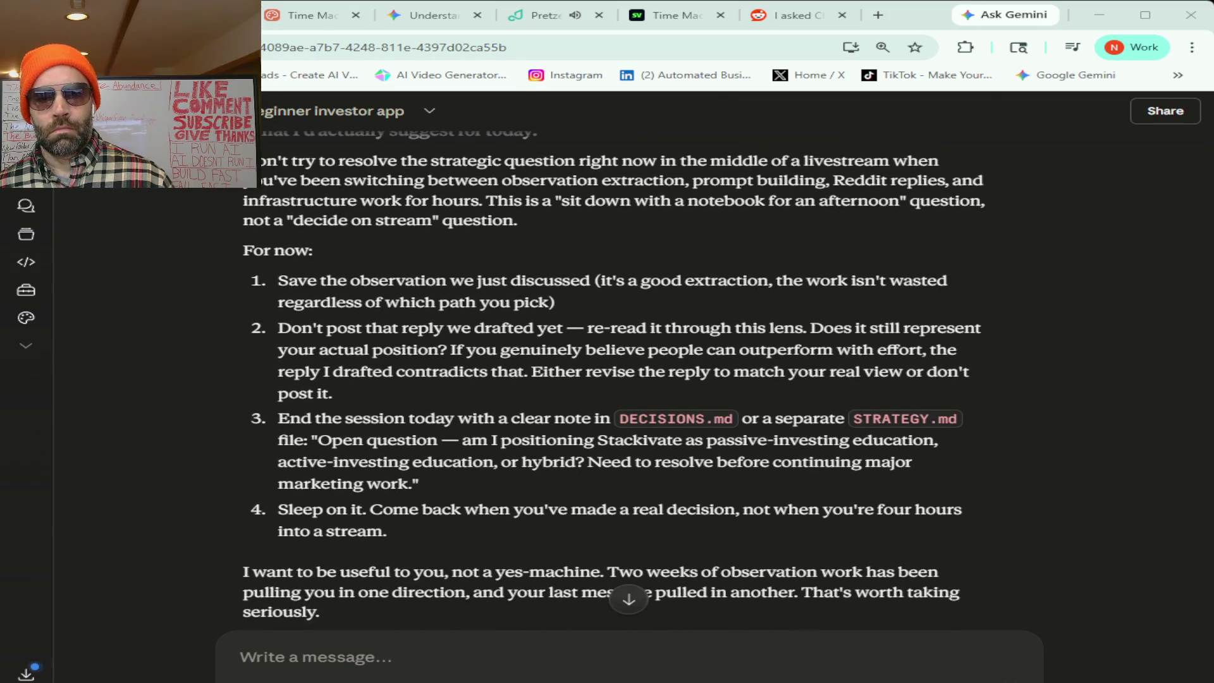
scroll(614, 379, down, 3)
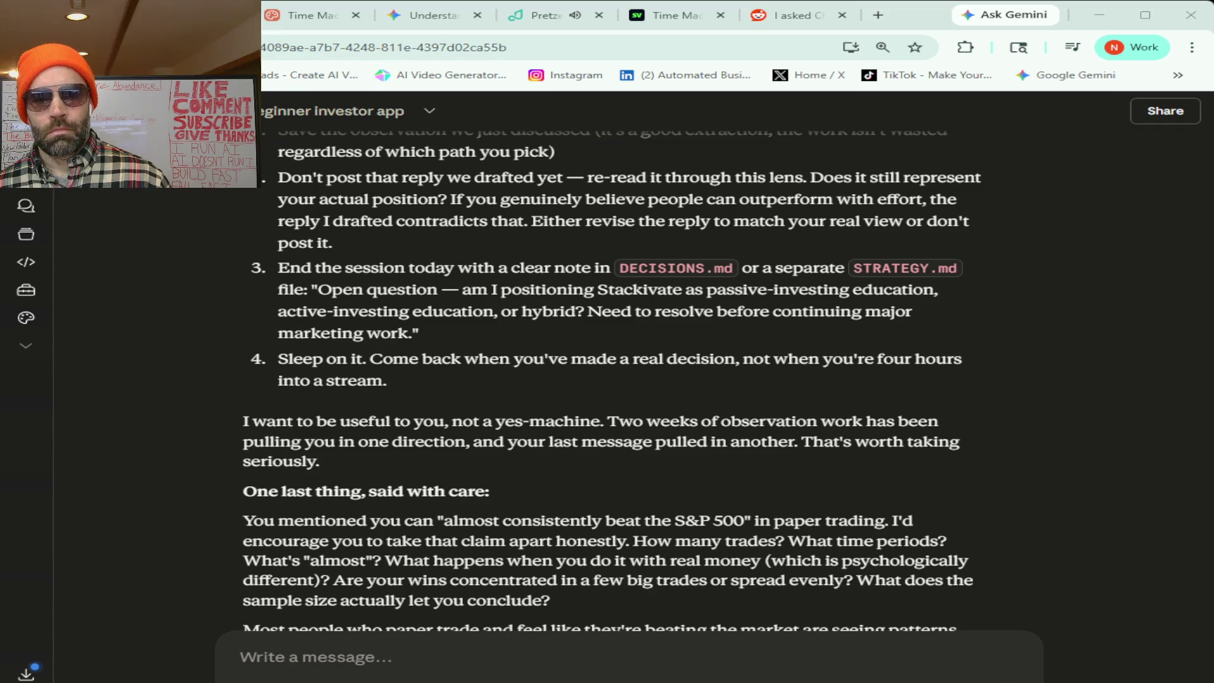
scroll(614, 379, down, 2)
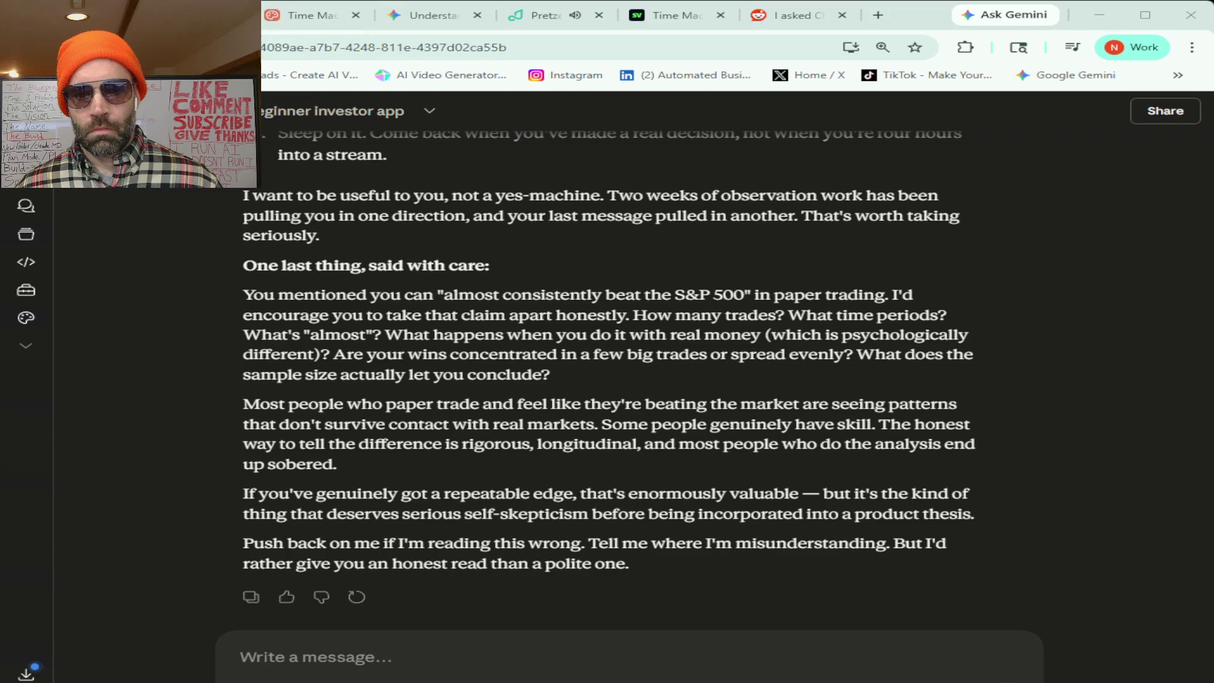
scroll(629, 380, up, 15)
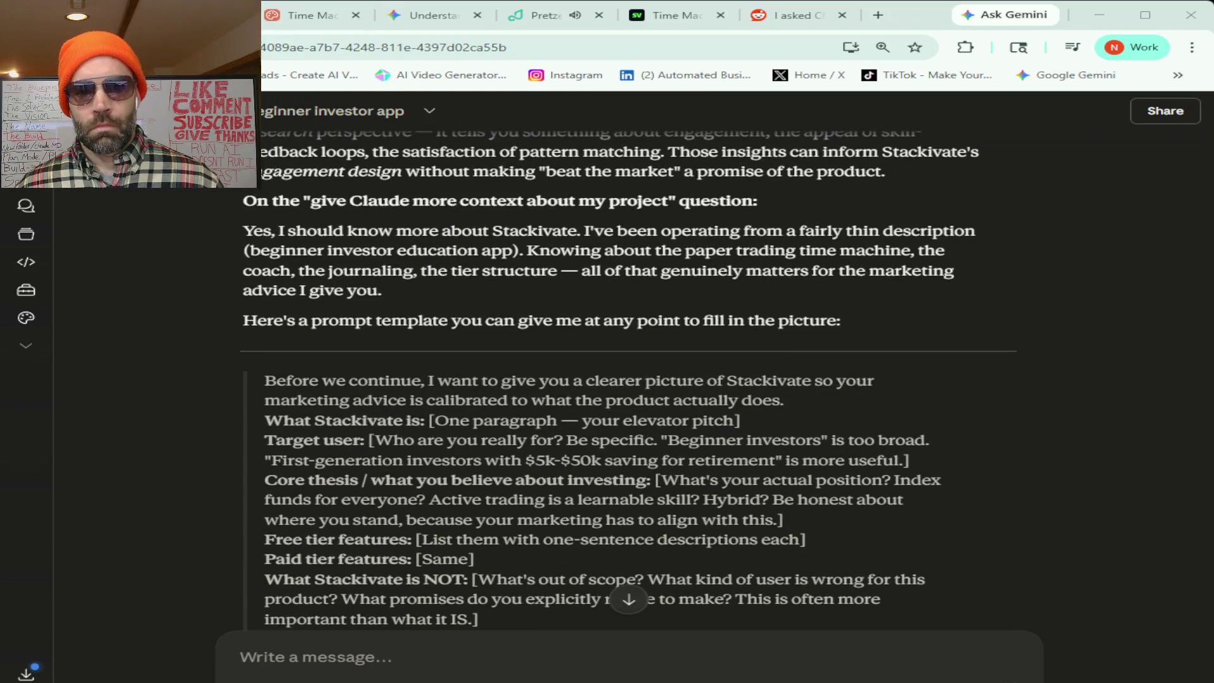
scroll(629, 380, down, 3)
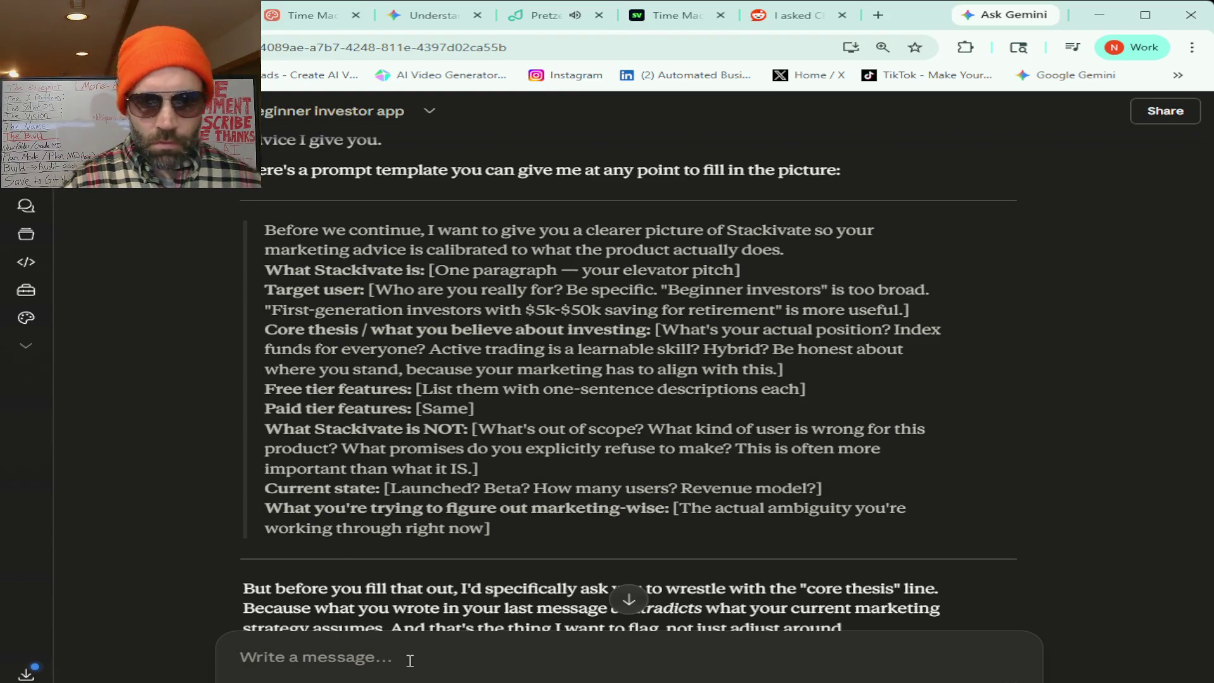
- Dictate that the target user is beginner investors and that one size doesn't fit all
text(OK this is)
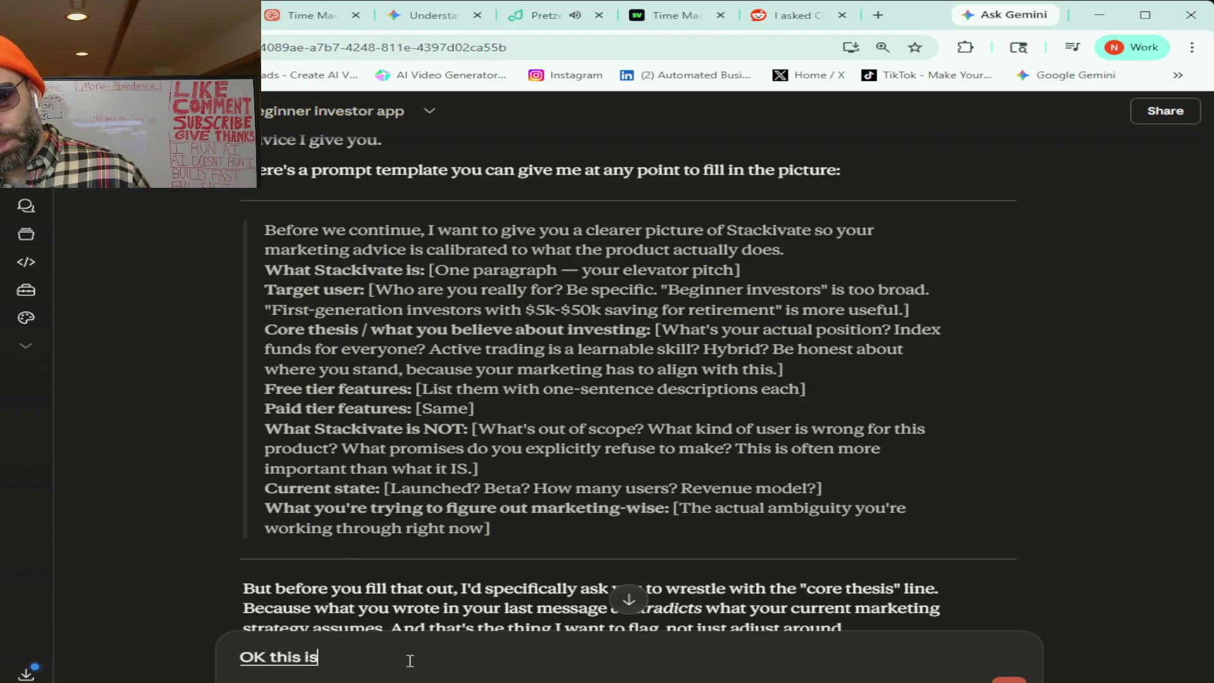
text( Money I feel like i'm really getting)
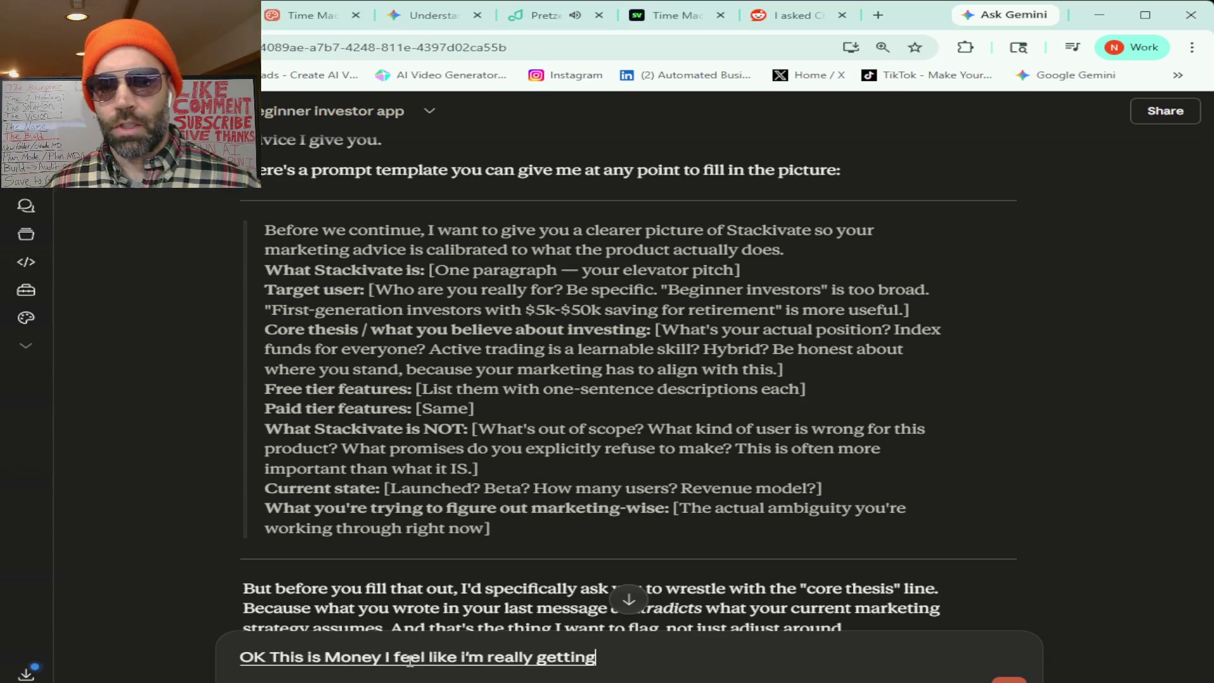
text( somewhere to like make progress on this that I wasn't seeing before)
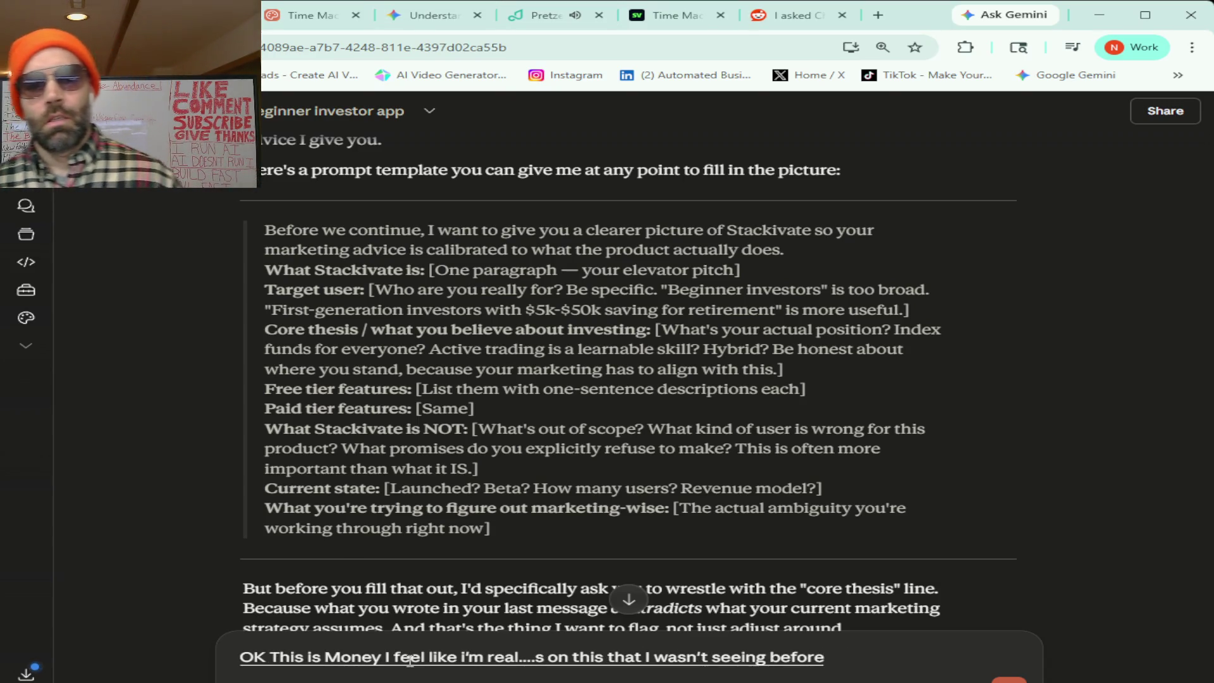
text( so)
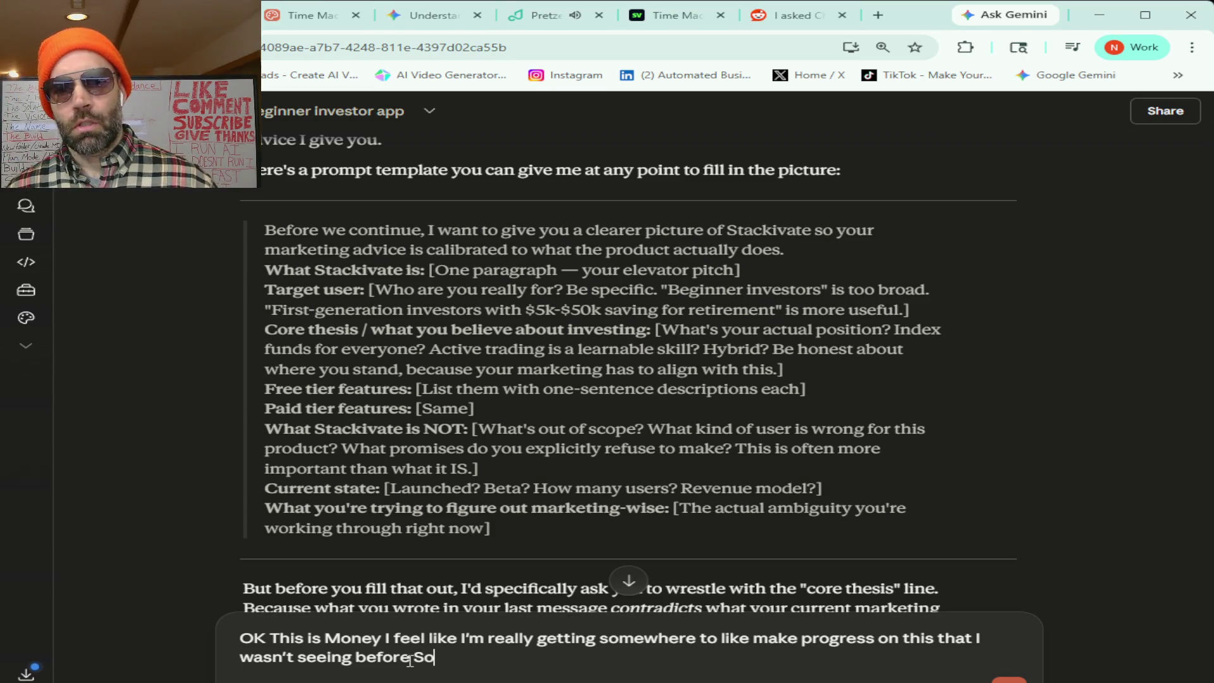
text( elevator pitch I don't have that)
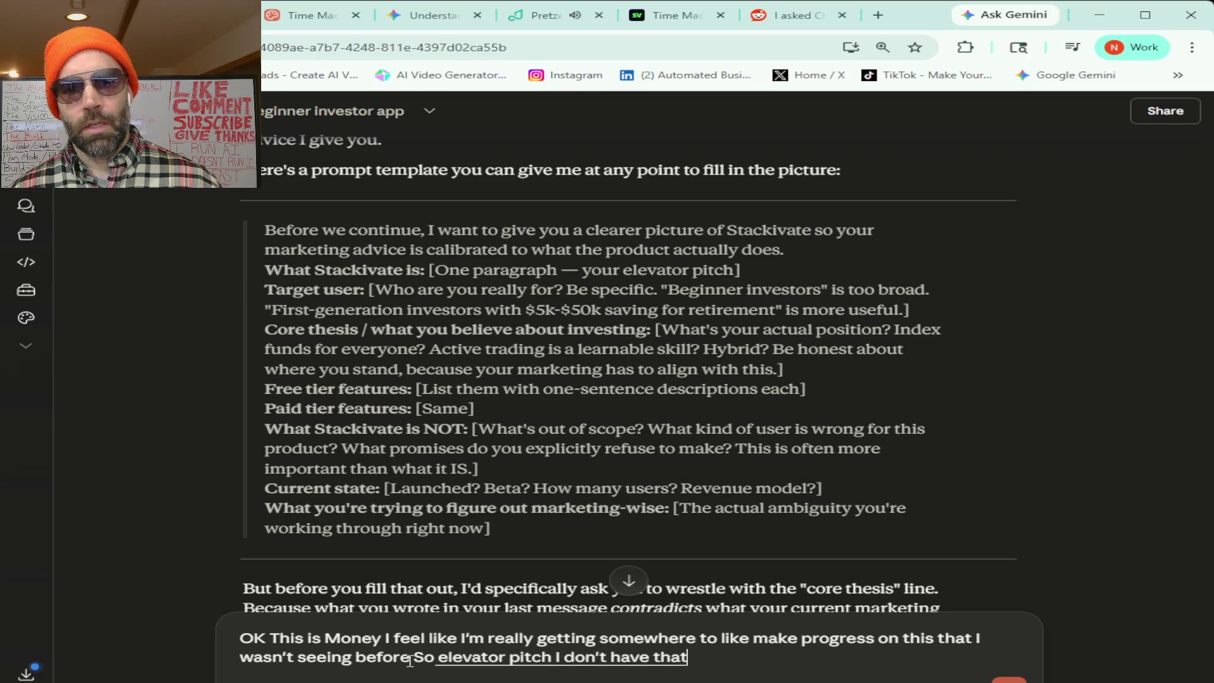
text( down 100 percent yet Target user)
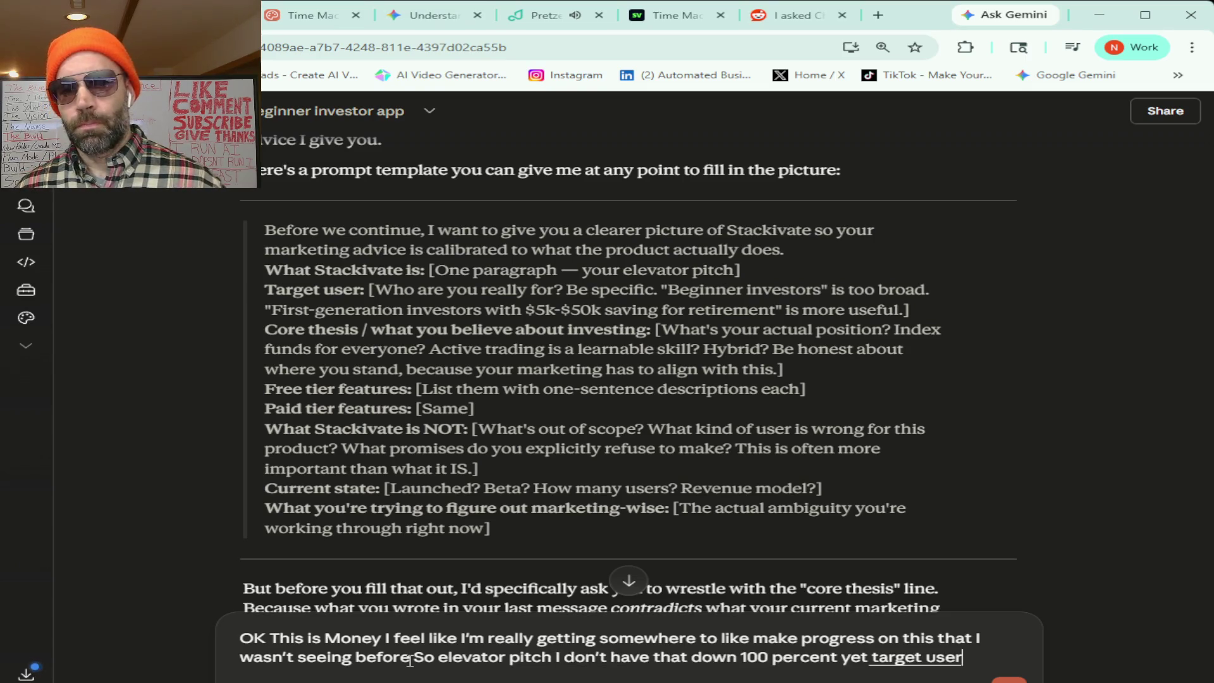
text( right now it's just really like beginner investors)
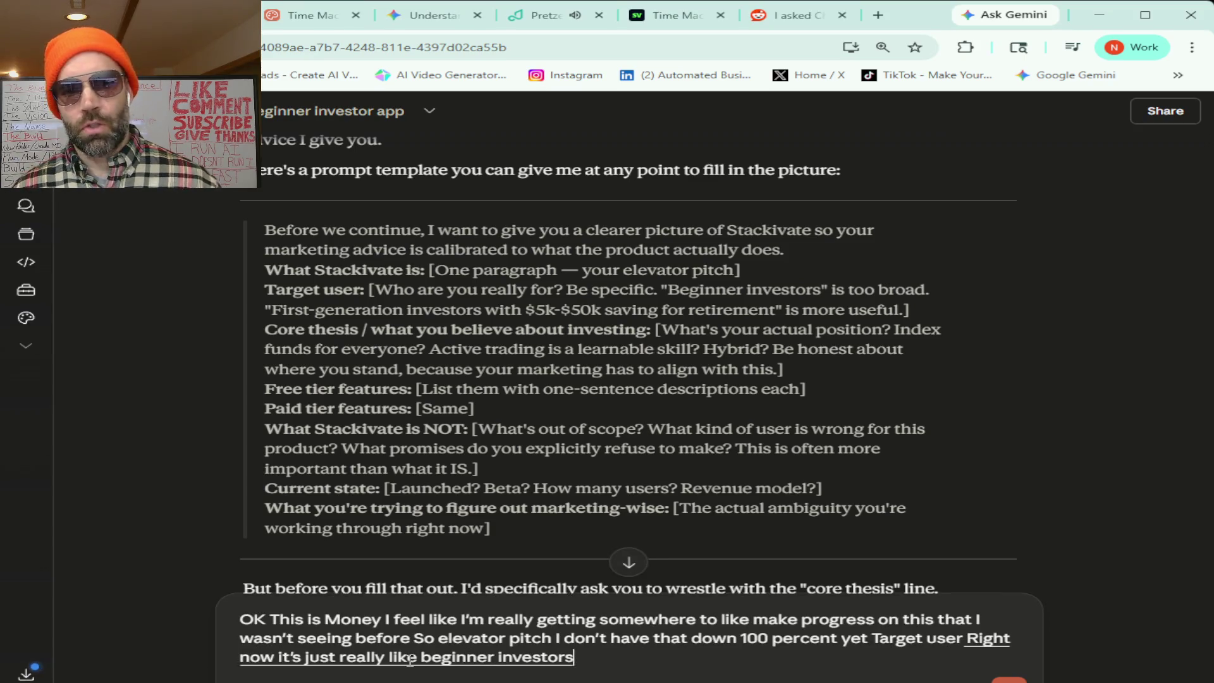
text(and you're right that is too broad)
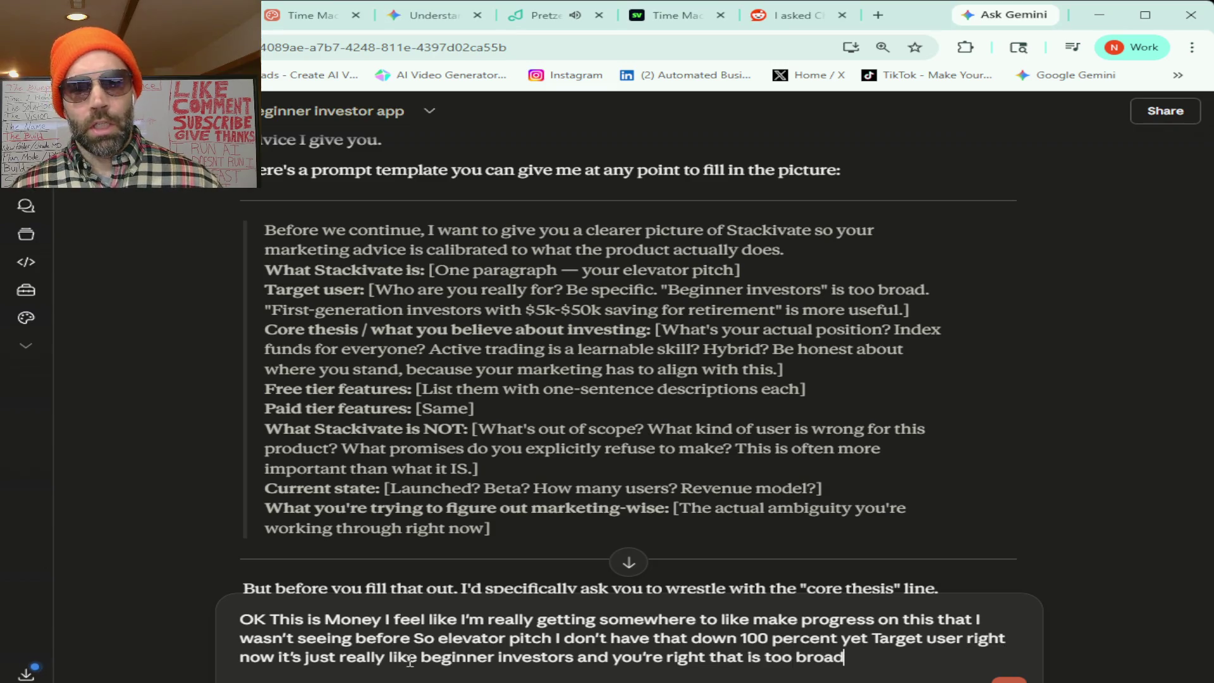
text( I need to narrow that down more)
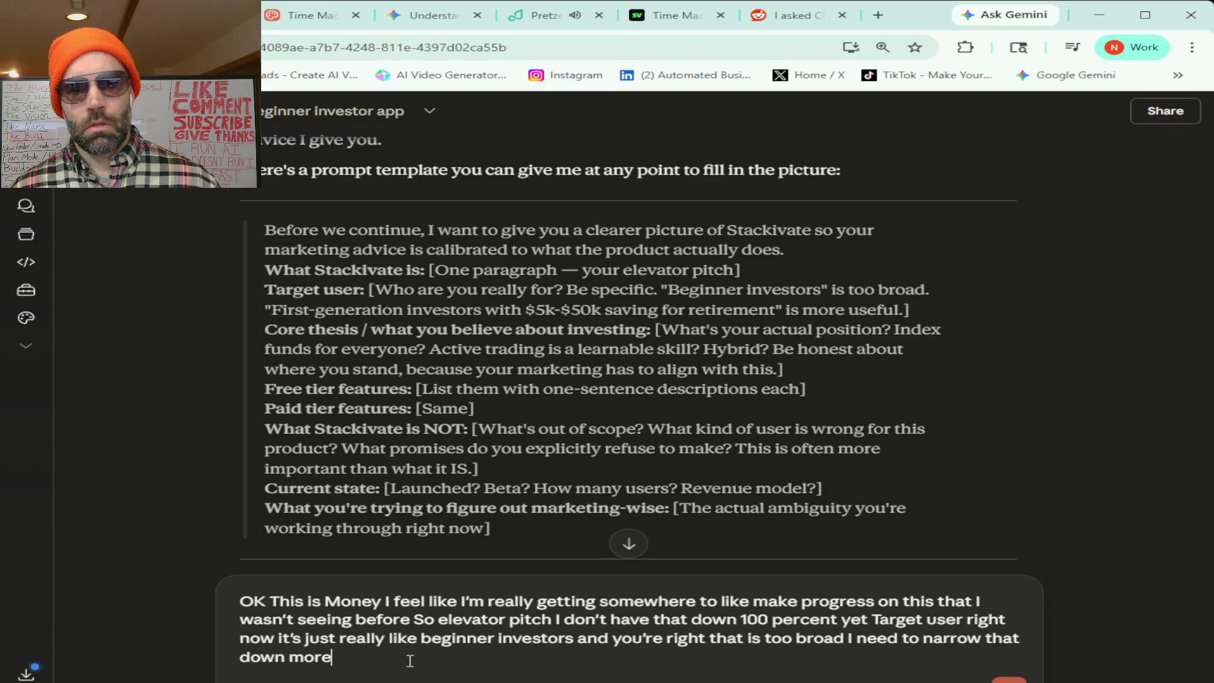
text( what I)
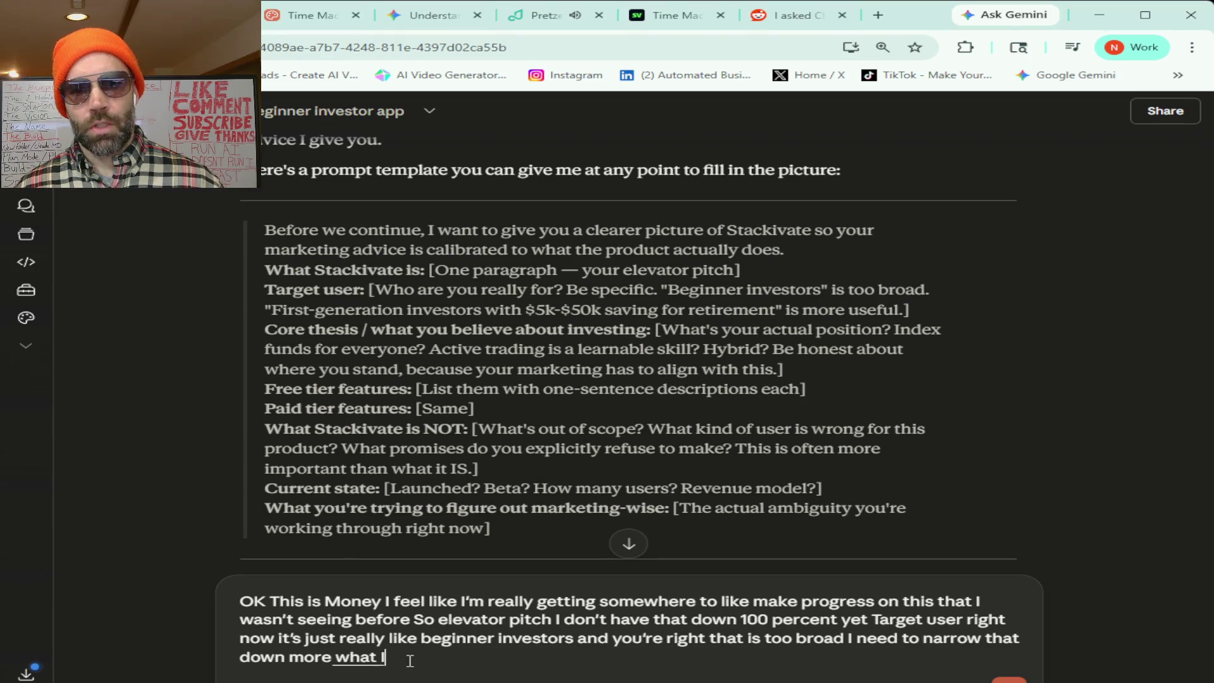
text( believe about investing I think here's the most important point)
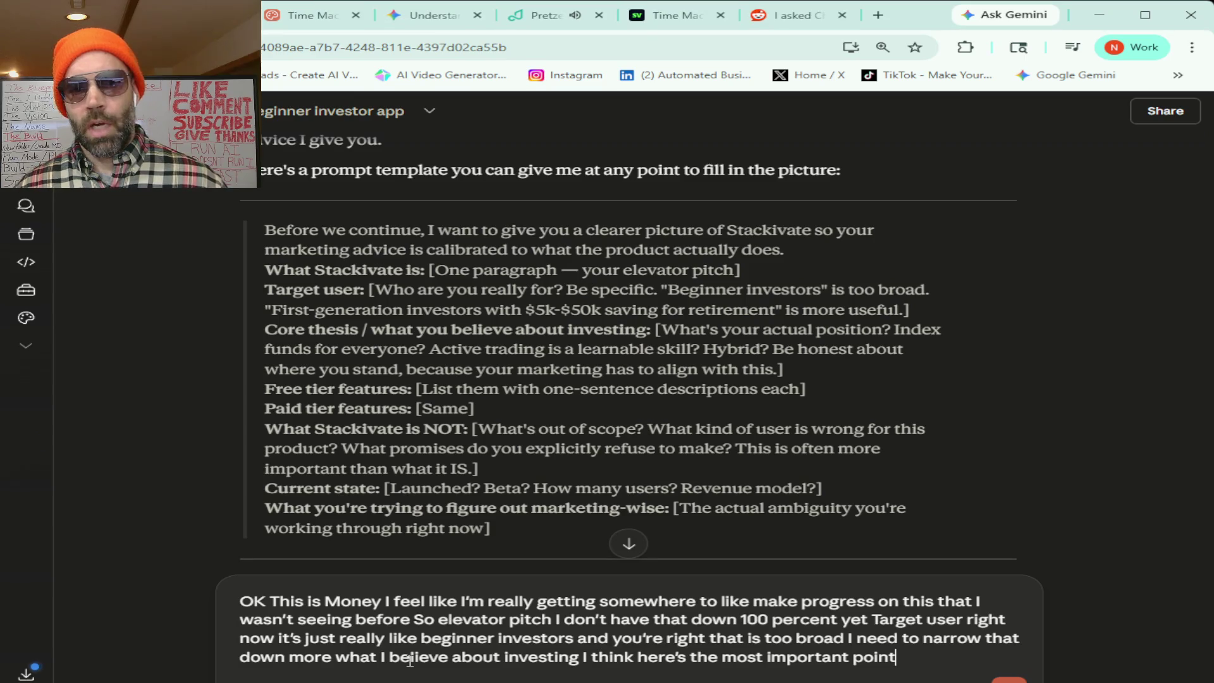
text( my actual position is that everybody)
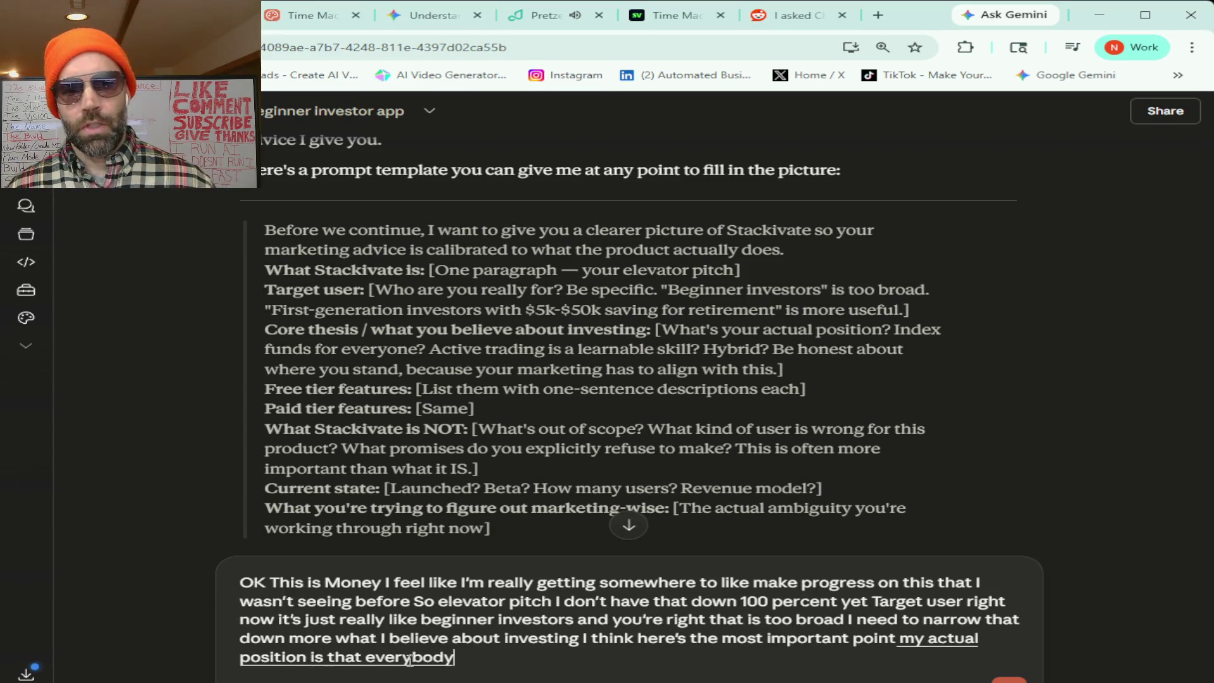
text( is different everybody's mind)
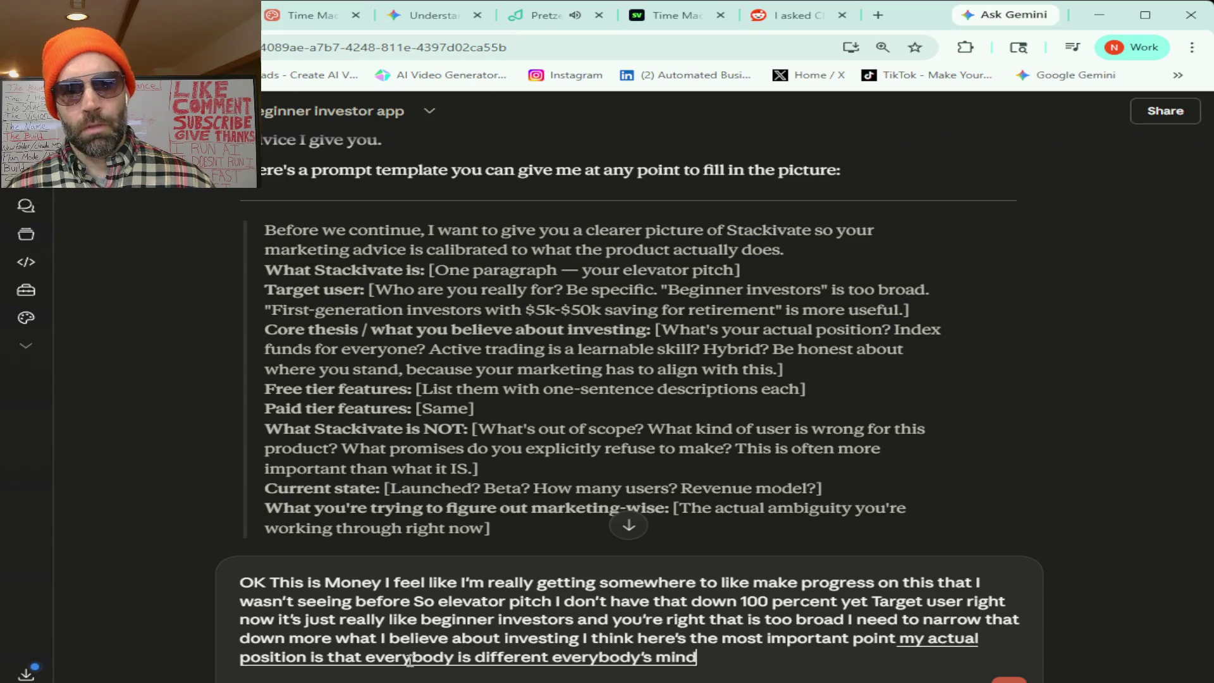
text( works differently everybody has different)
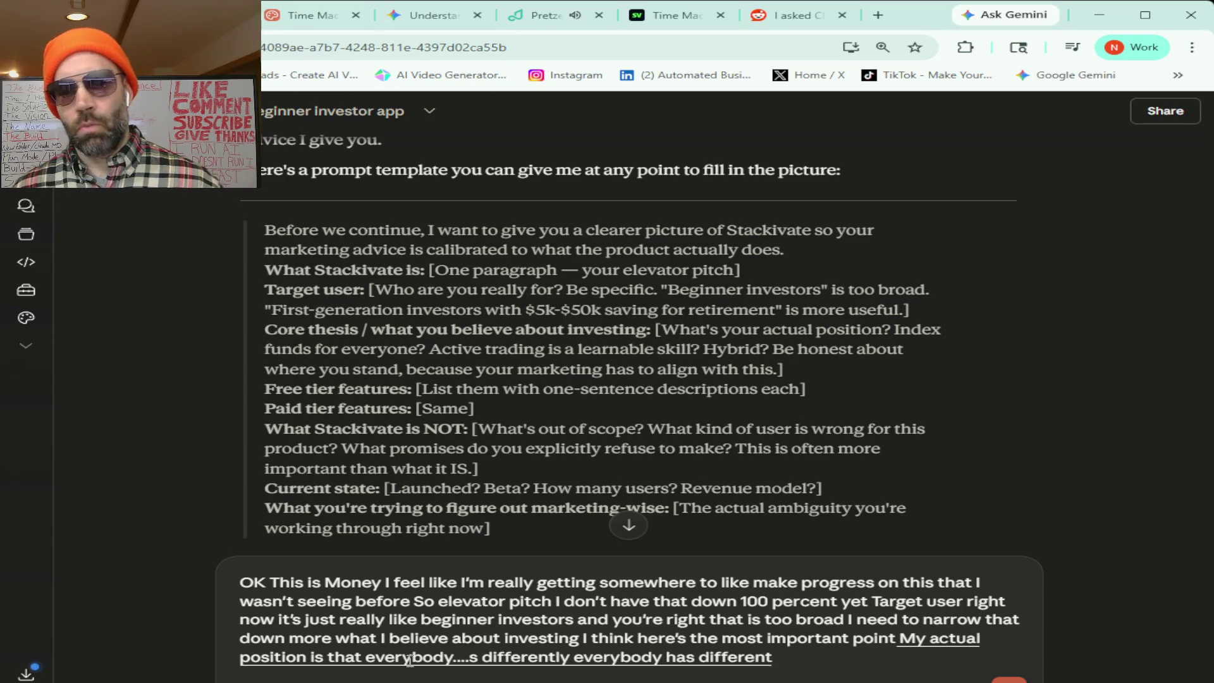
text( strengths and weaknesses and)
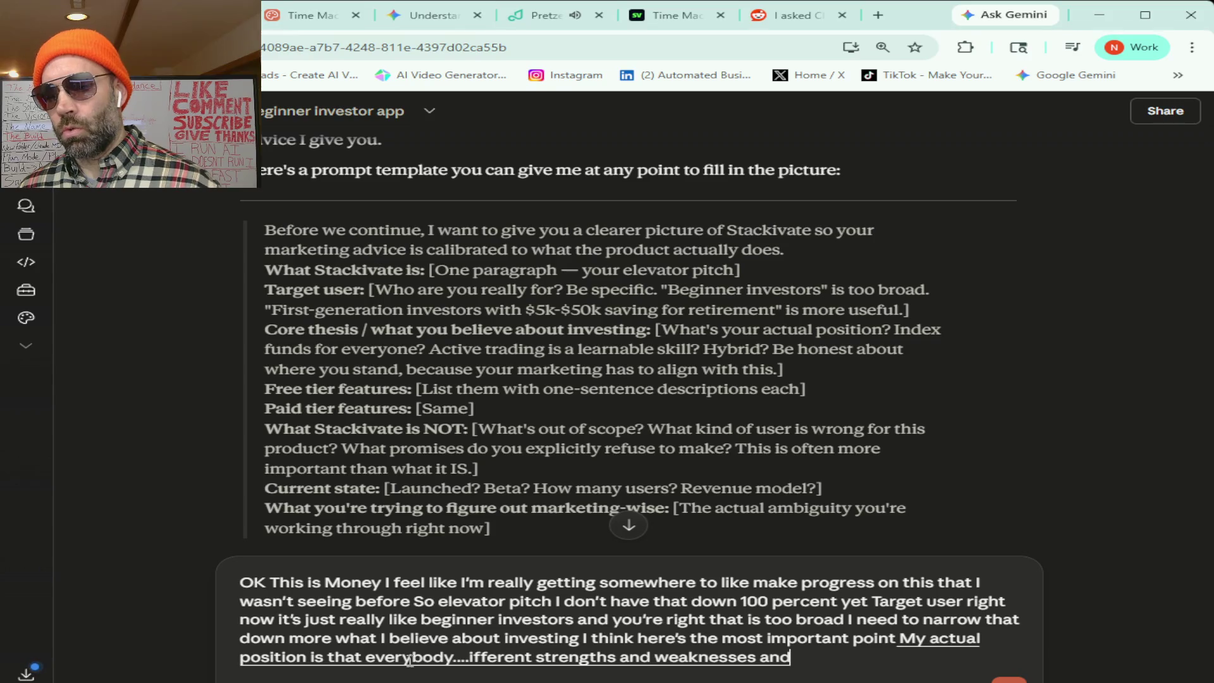
text( reacts differently to risk)
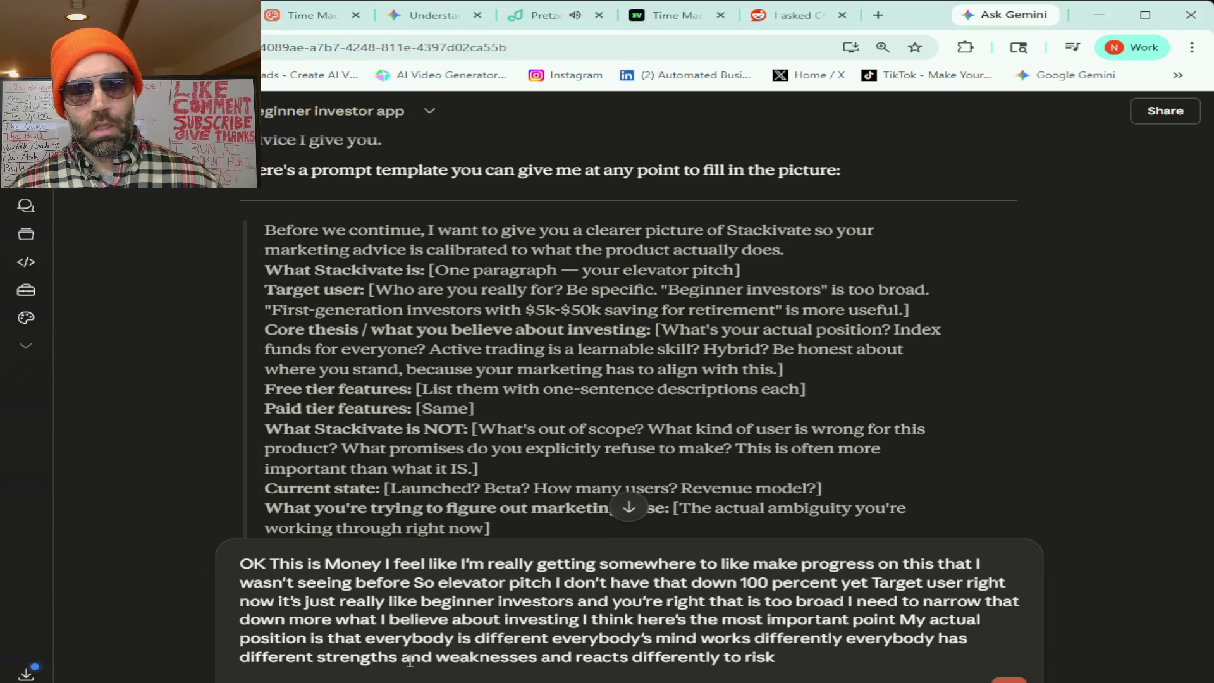
text( and)
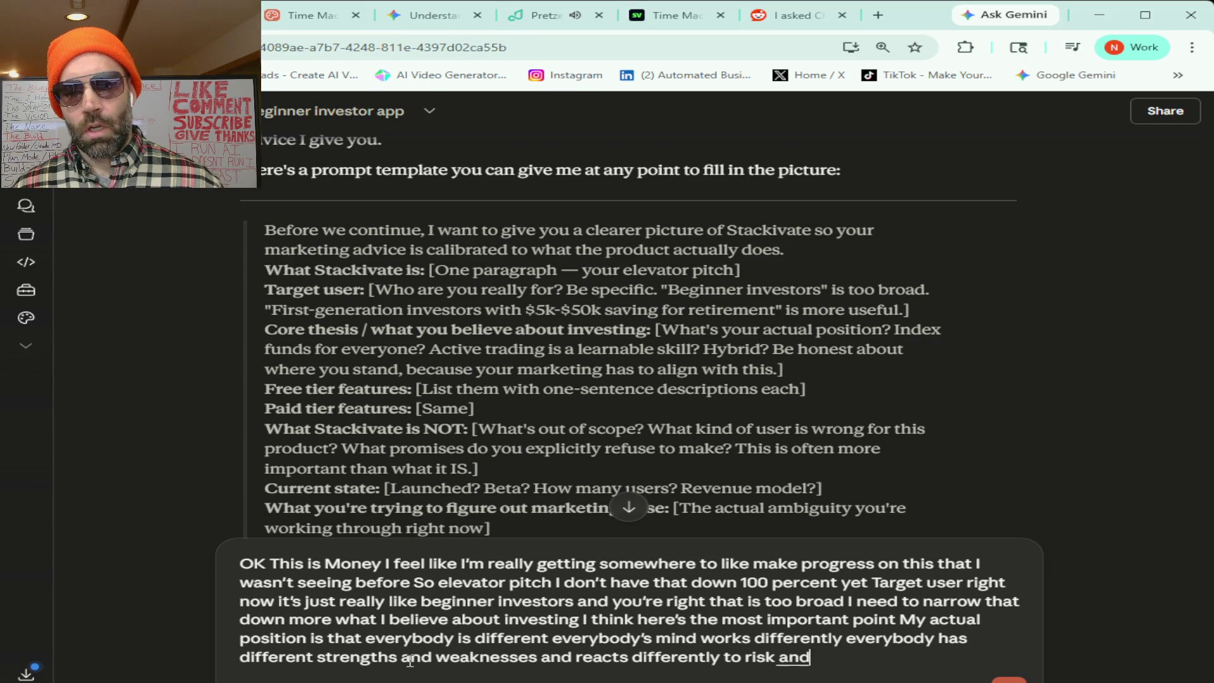
text( one size fits all is not good)
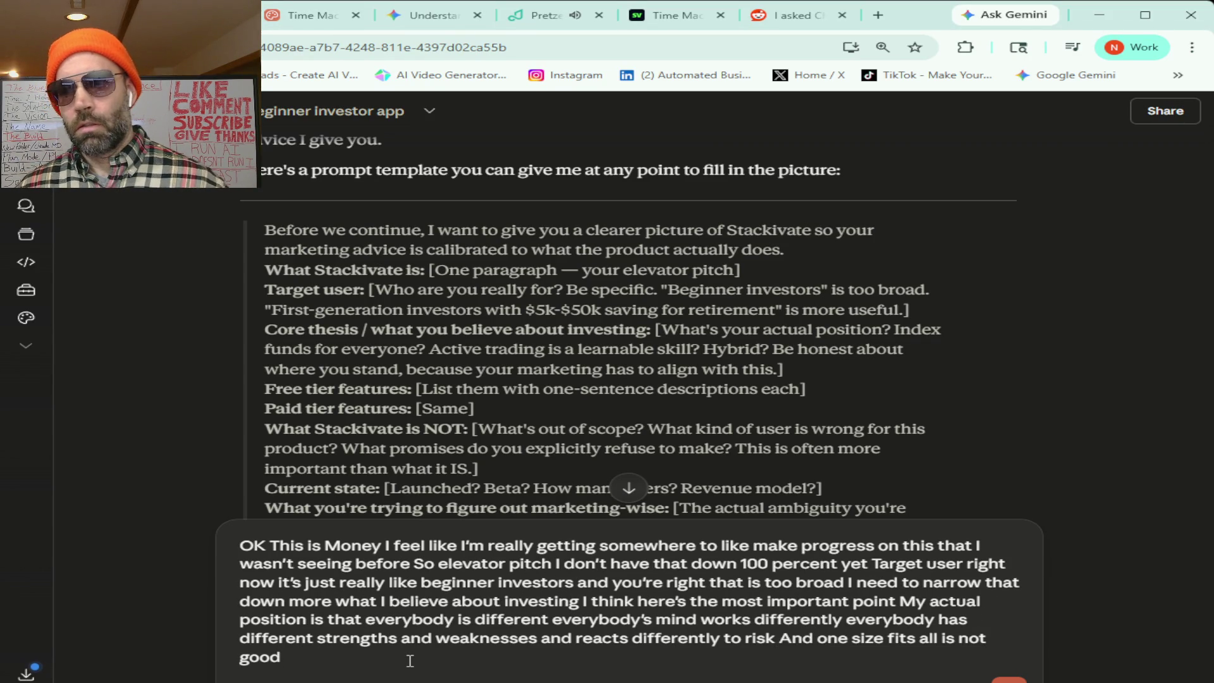
text( my product)
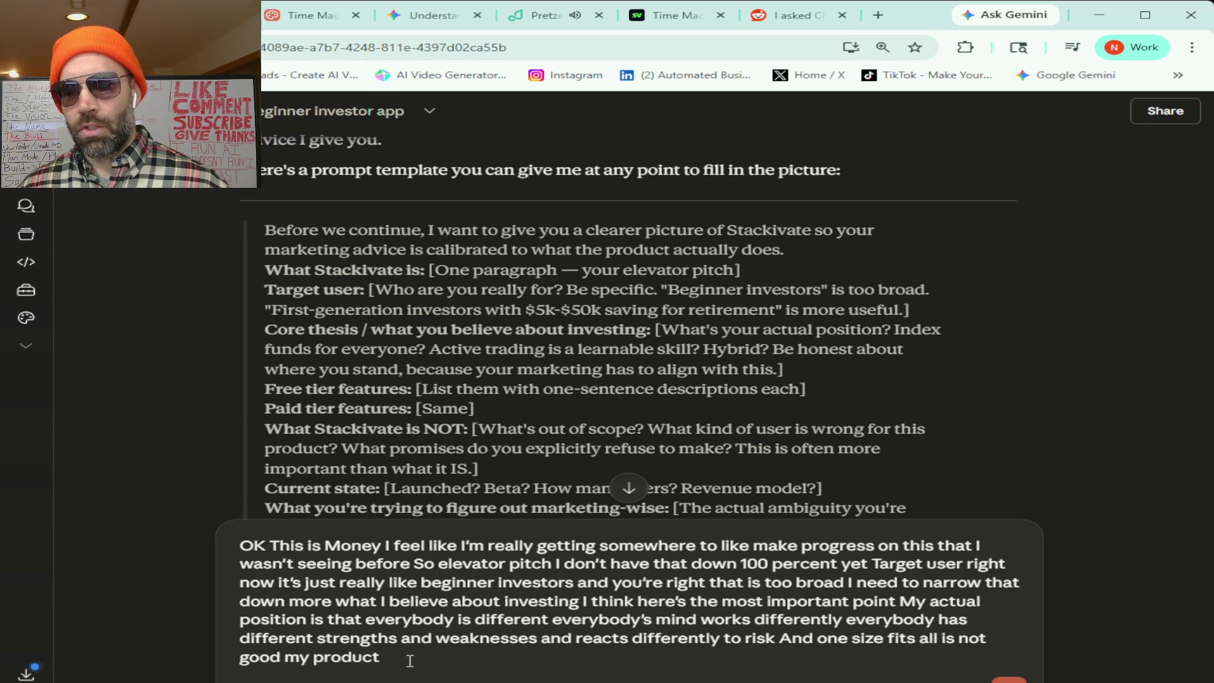
text( or app is meant to through people)
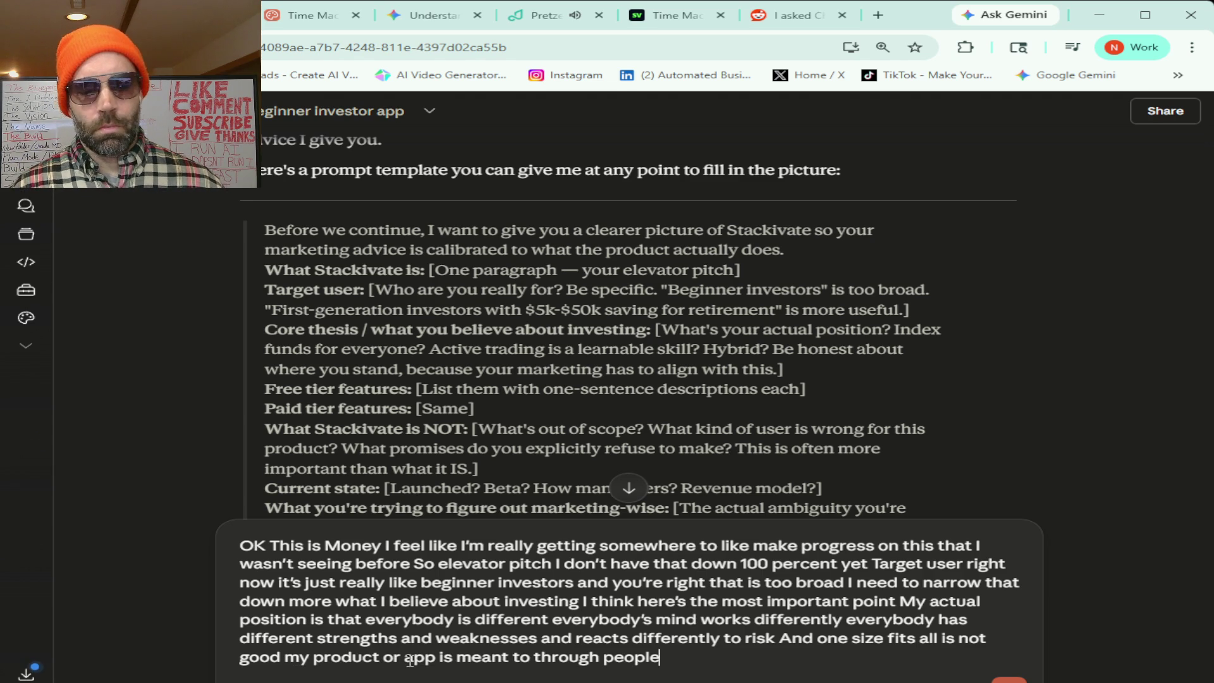
text( making)
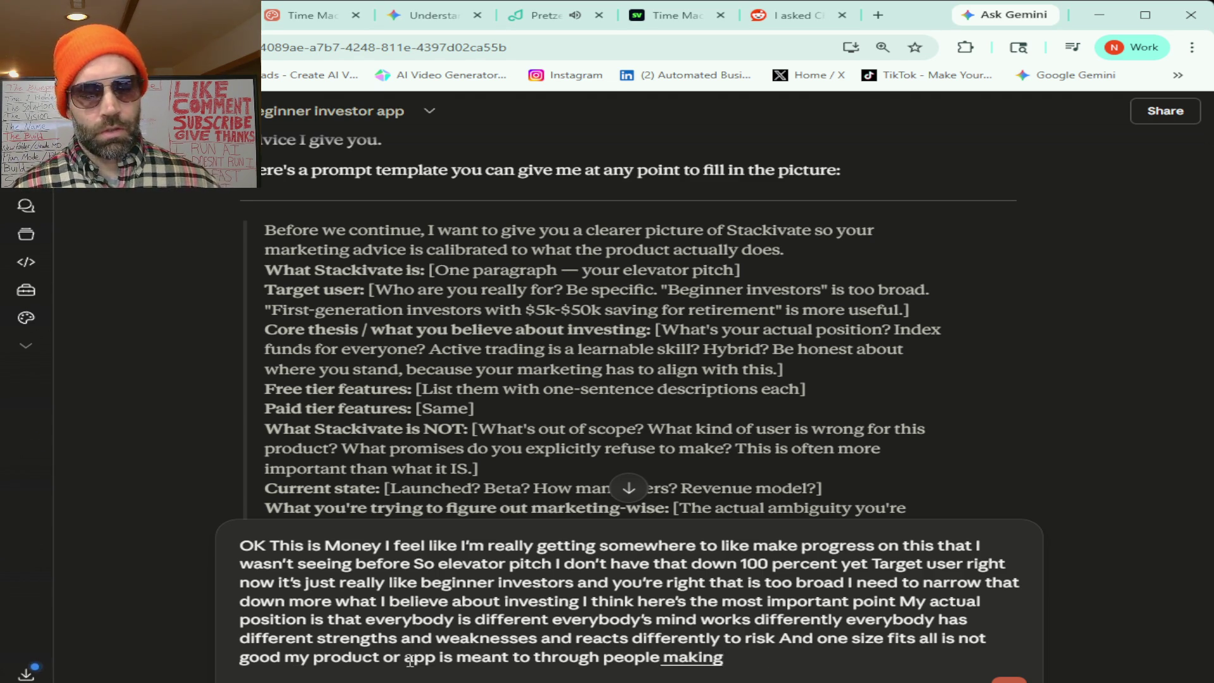
text( buys and sells)
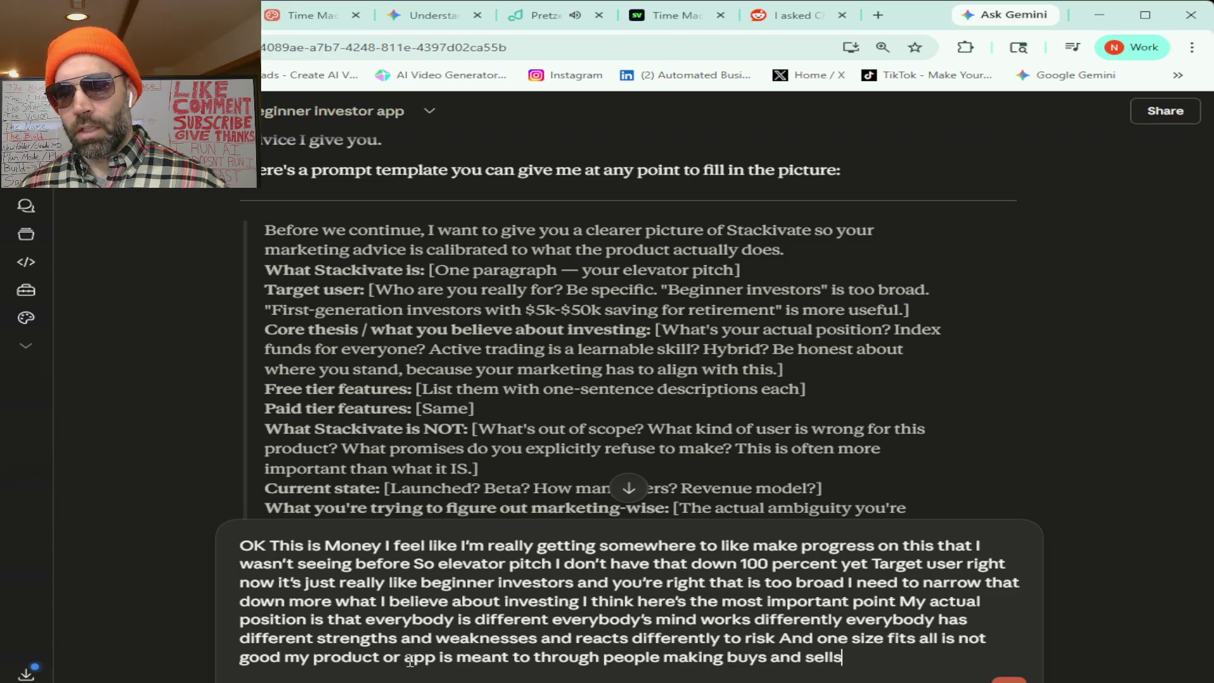
text( and coaching and logging this information)
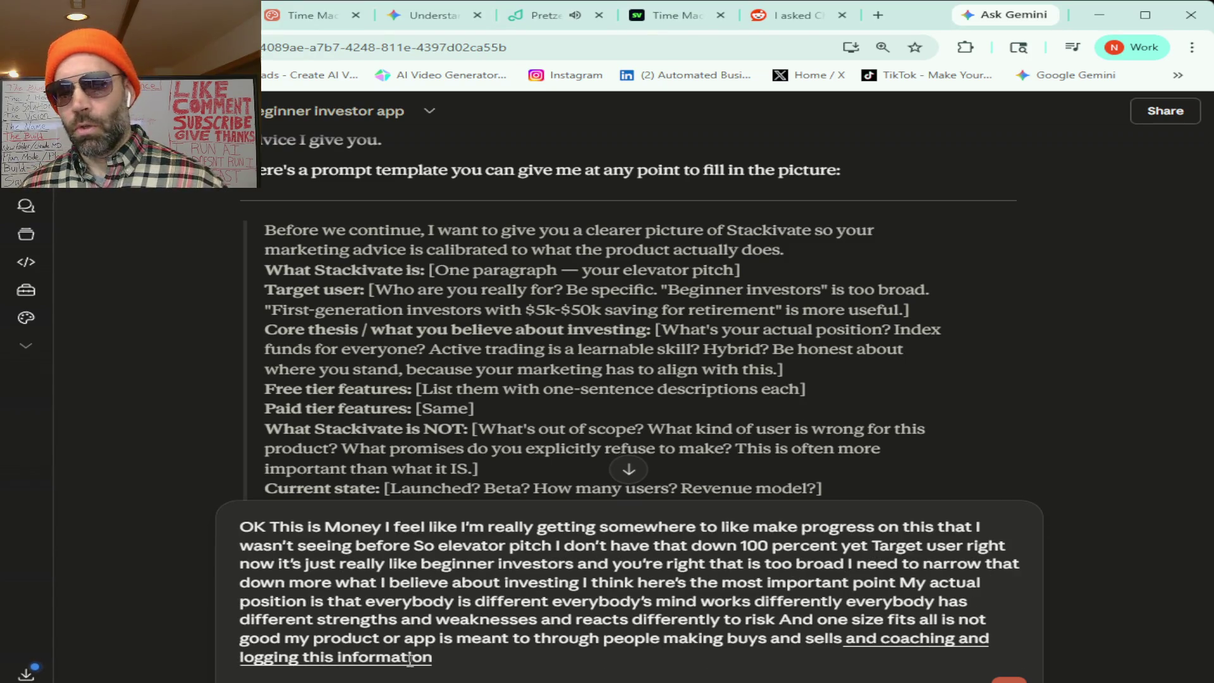
text( gets to know their specific strengths and weaknesses and like)
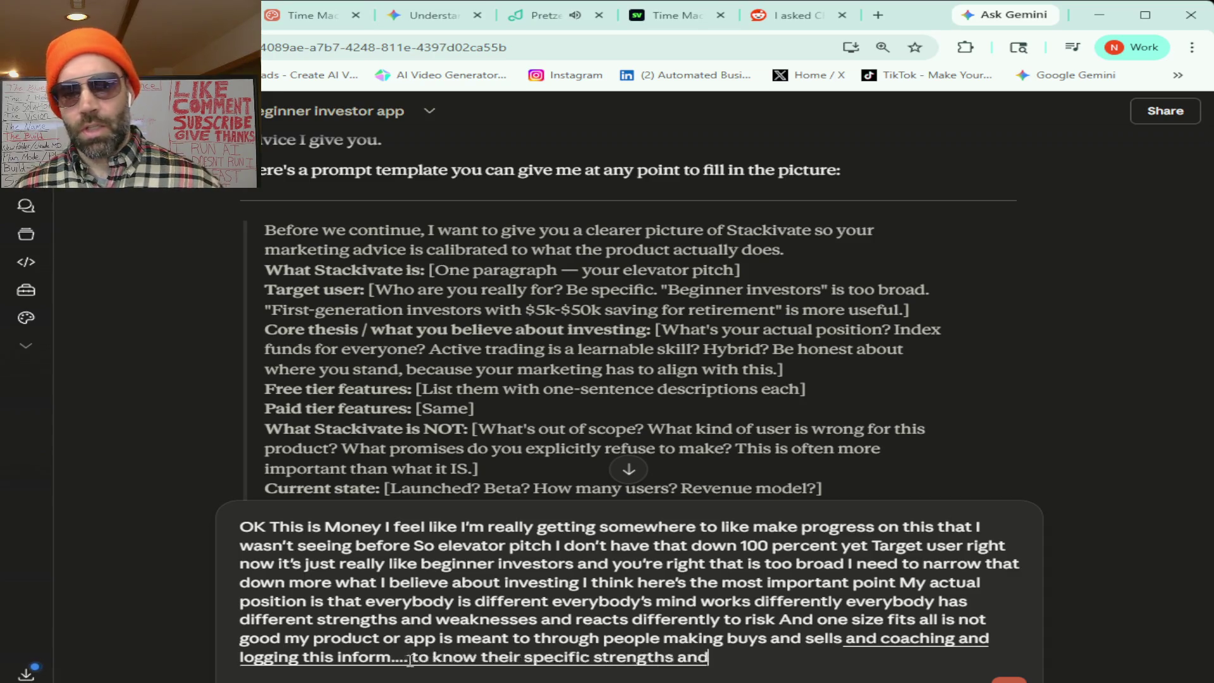
text( where they are good at)
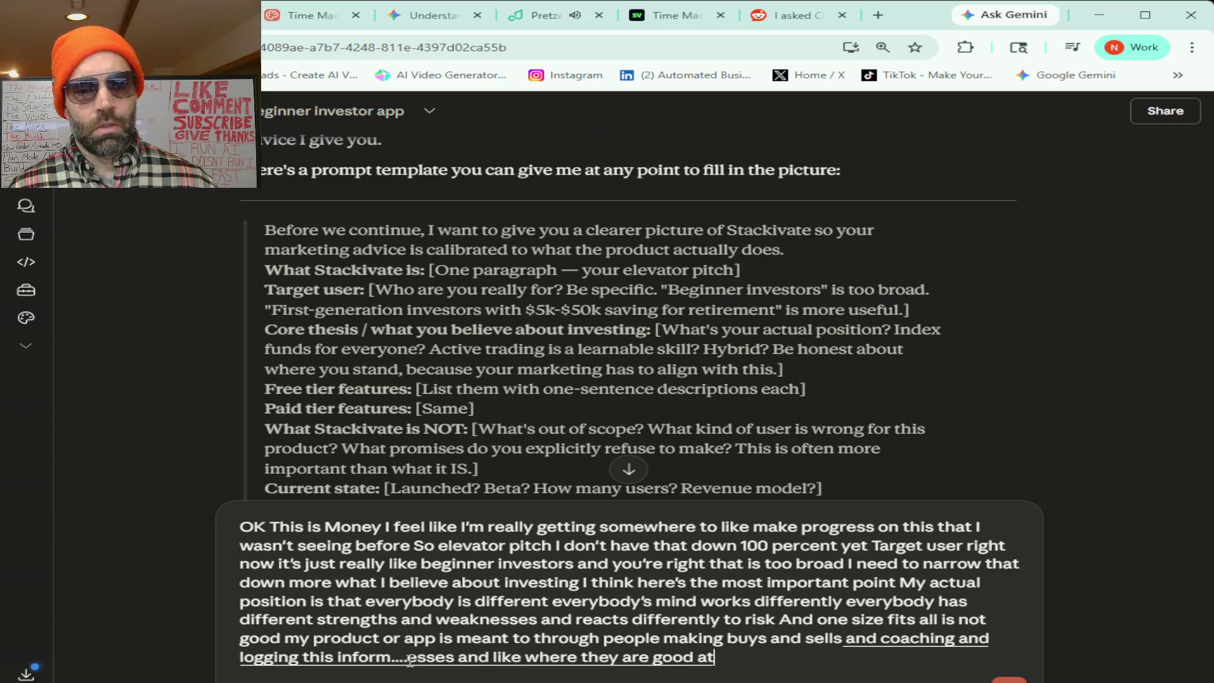
text( what they understand)
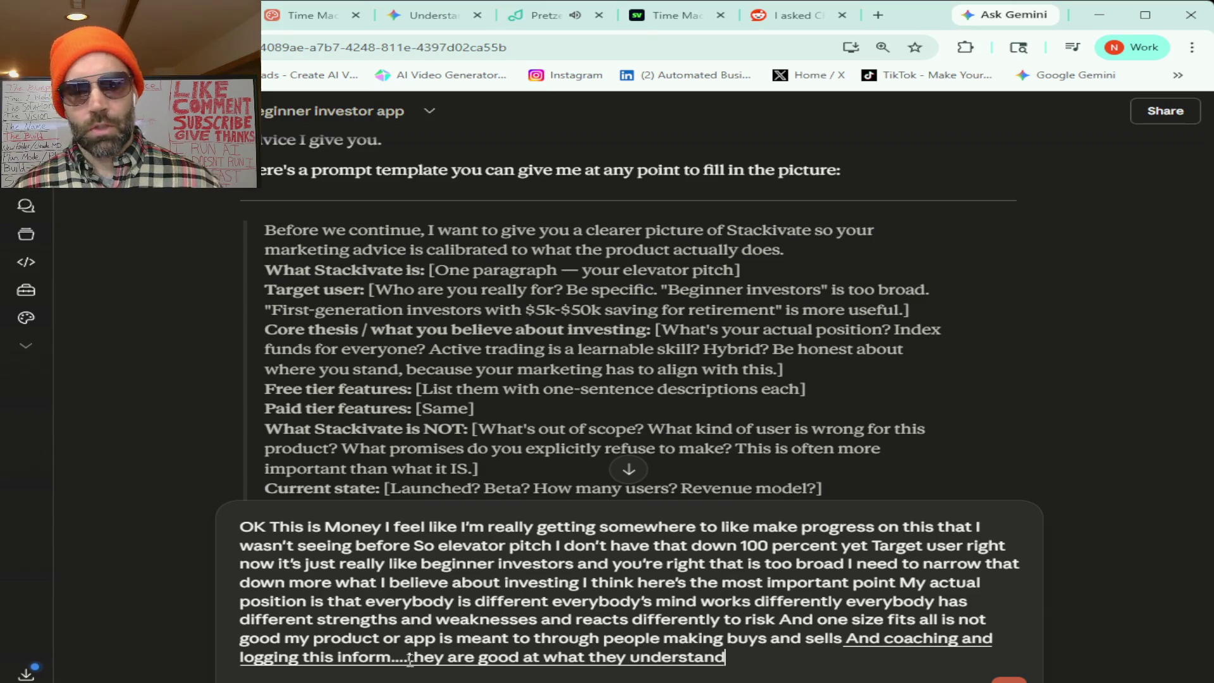
text( helps them understand what they don't understand)
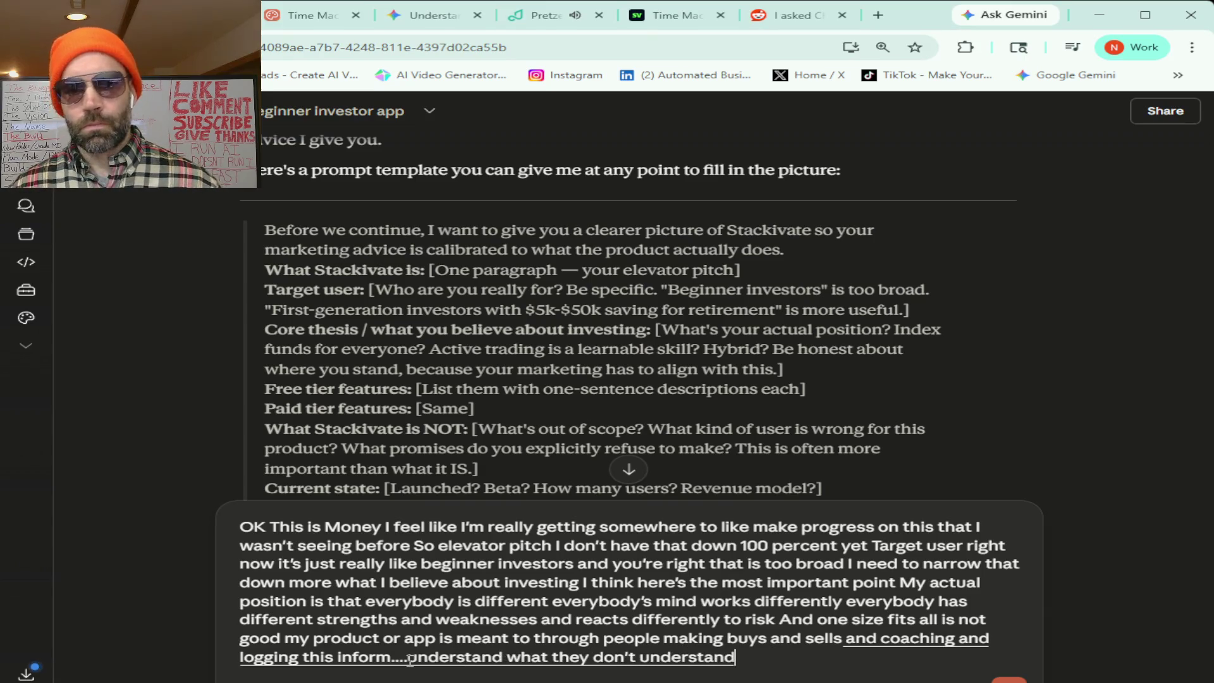
text( And I could go on more about it but I think that's)
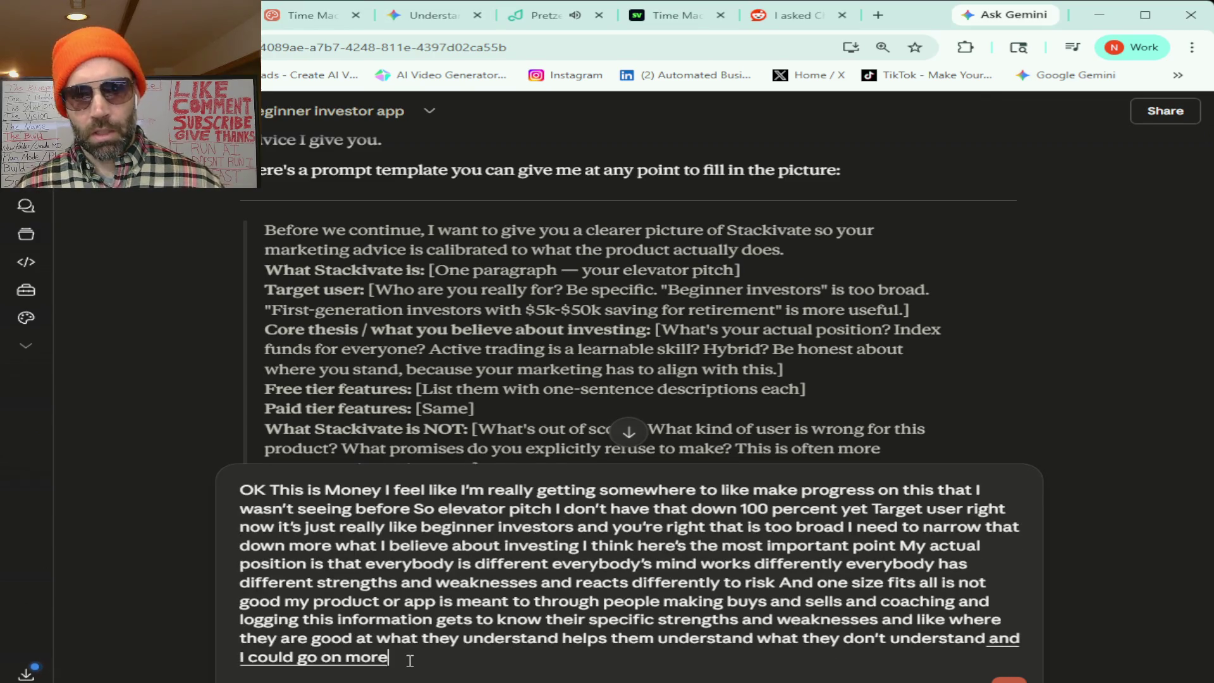
text( the basics)
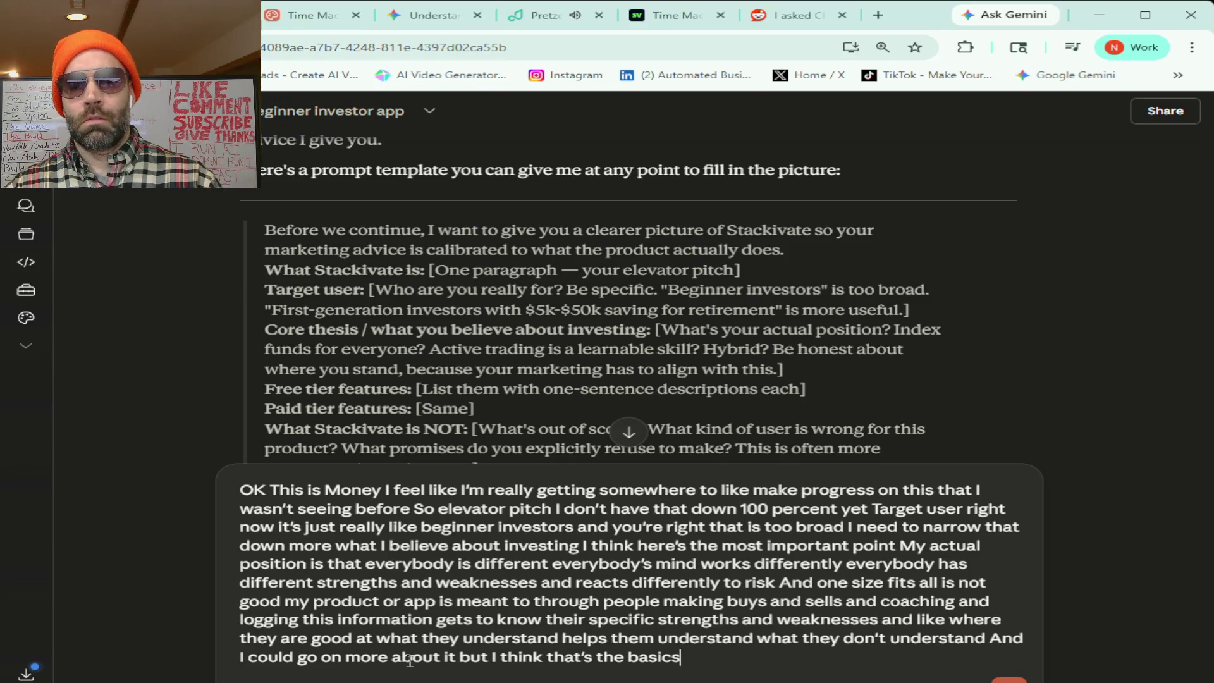
text( I do believe)
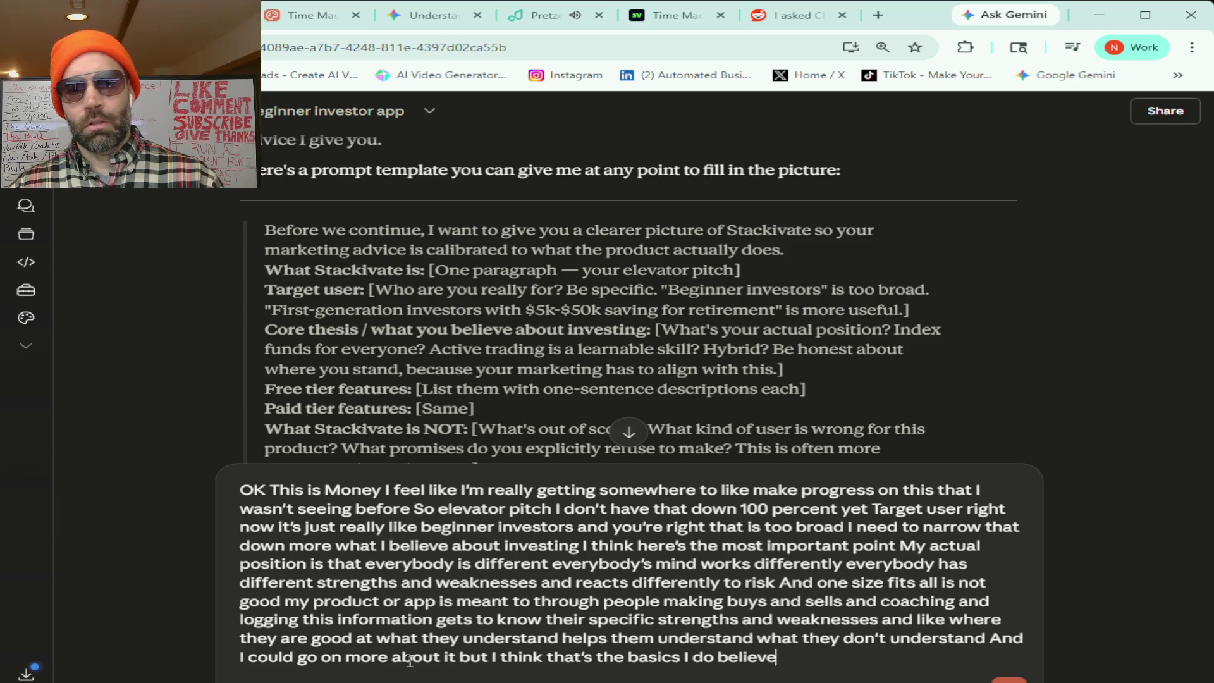
text( trading is a learnable skill but I think most people)
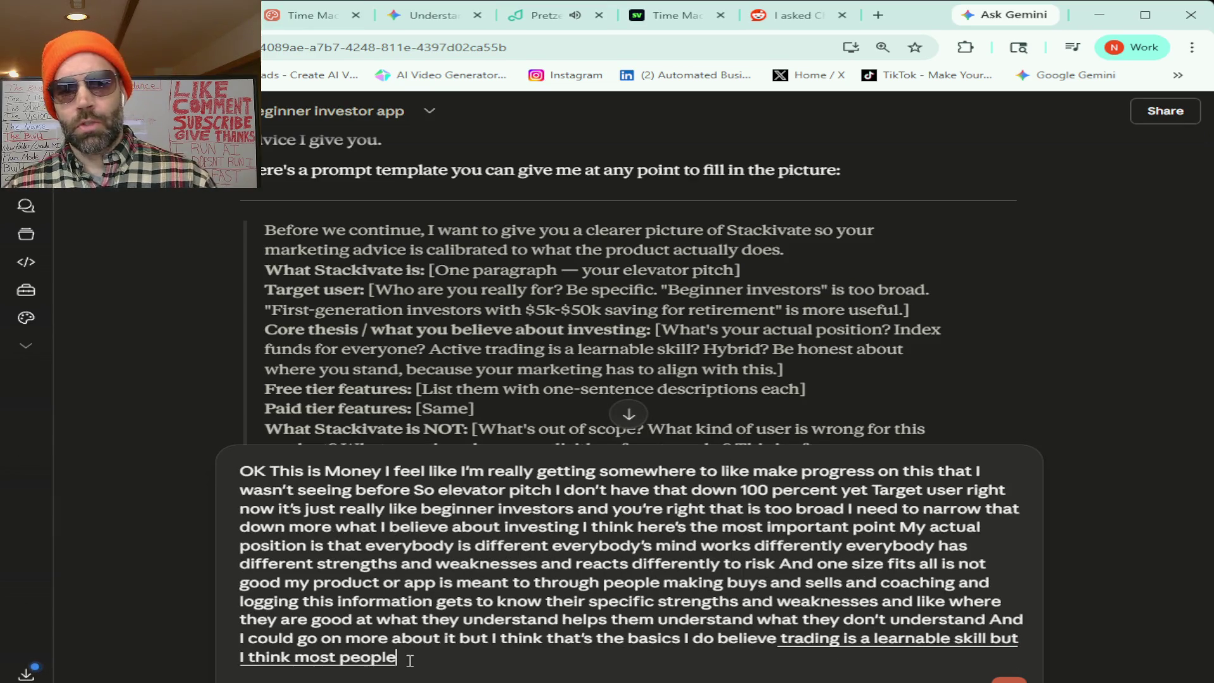
text( don't want to trade I'm not trying to make this project at all for)
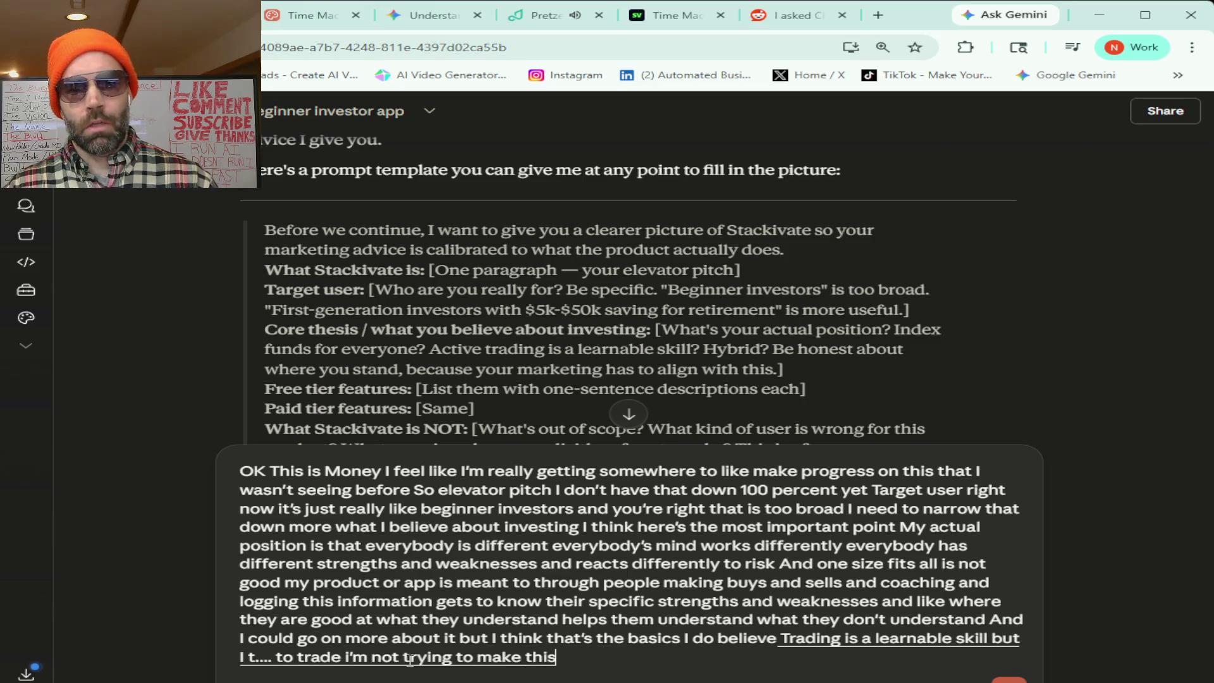
text( traders)
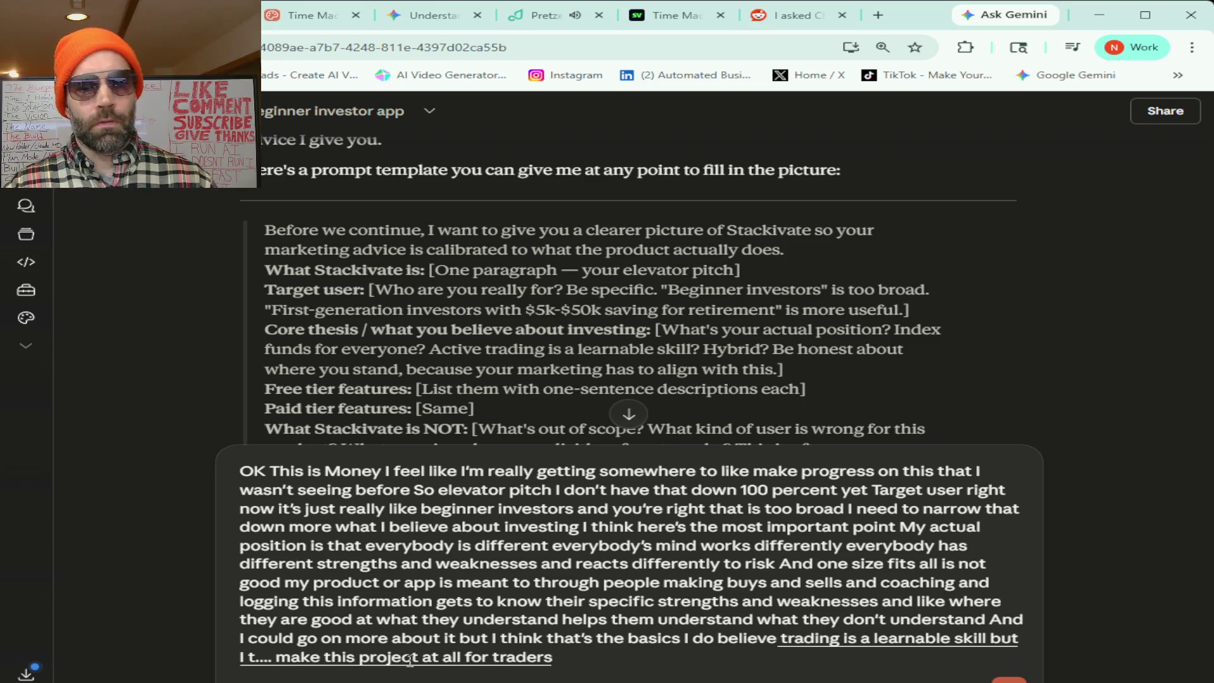
text( just for investors)
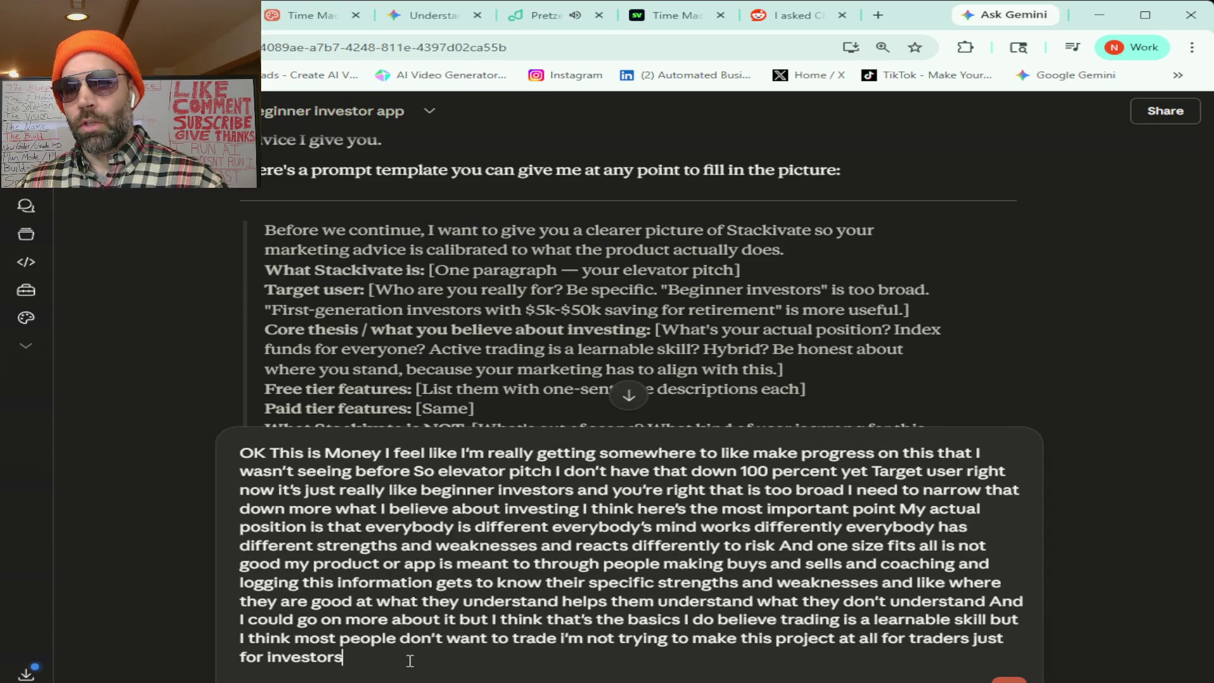
text( so with my paper trading)
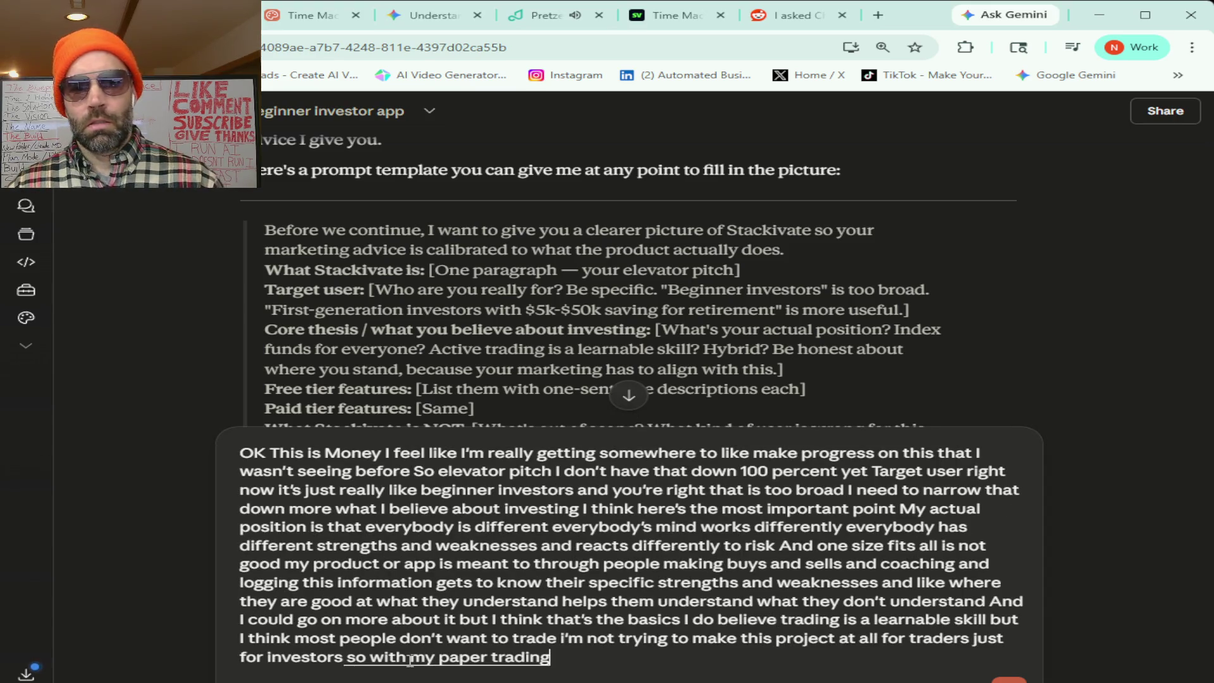
text( it's all about)
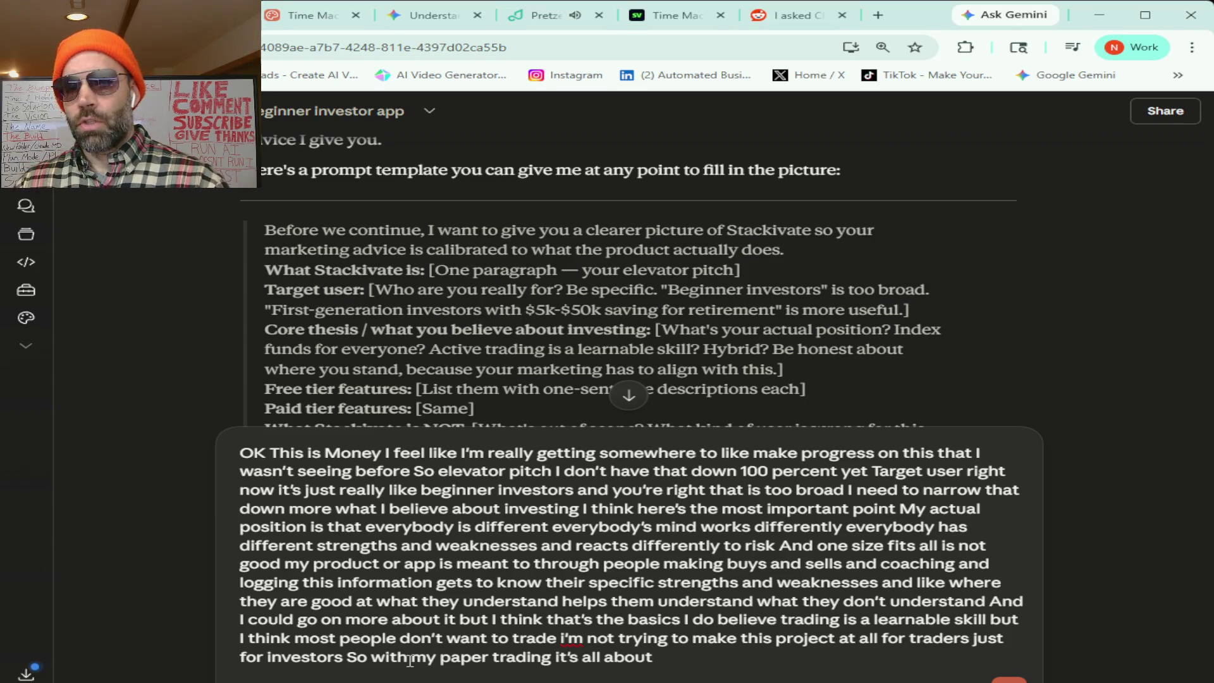
text( just giving people)
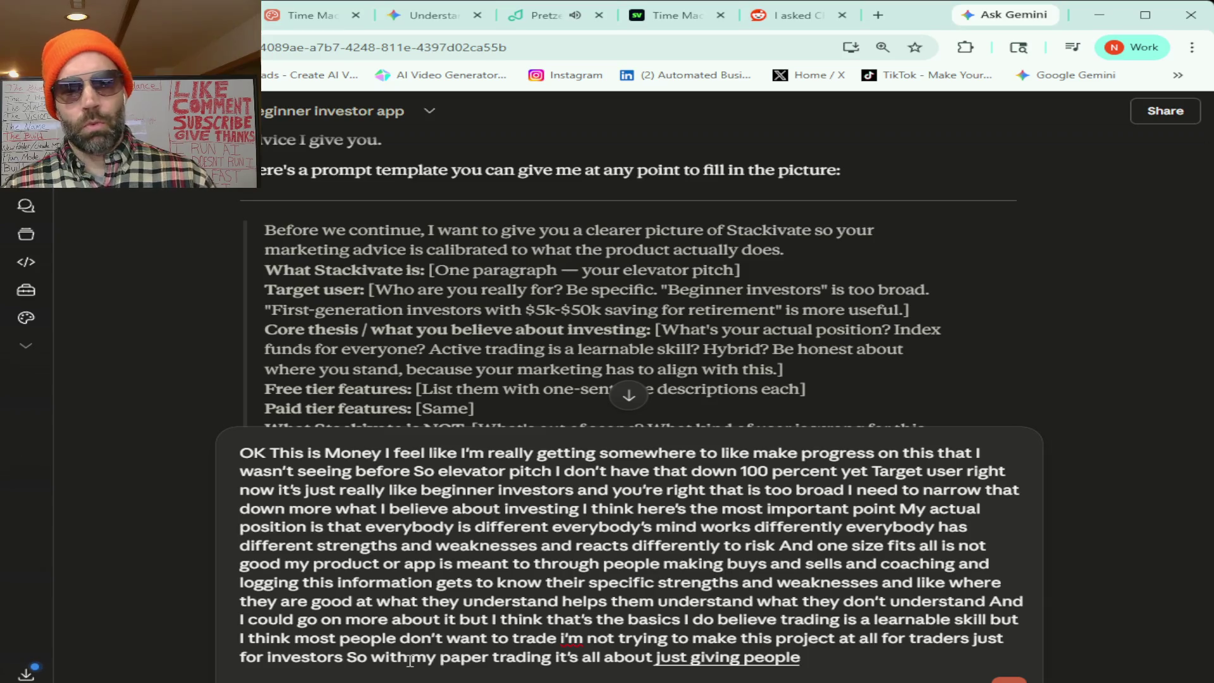
text( a platform to where they can)
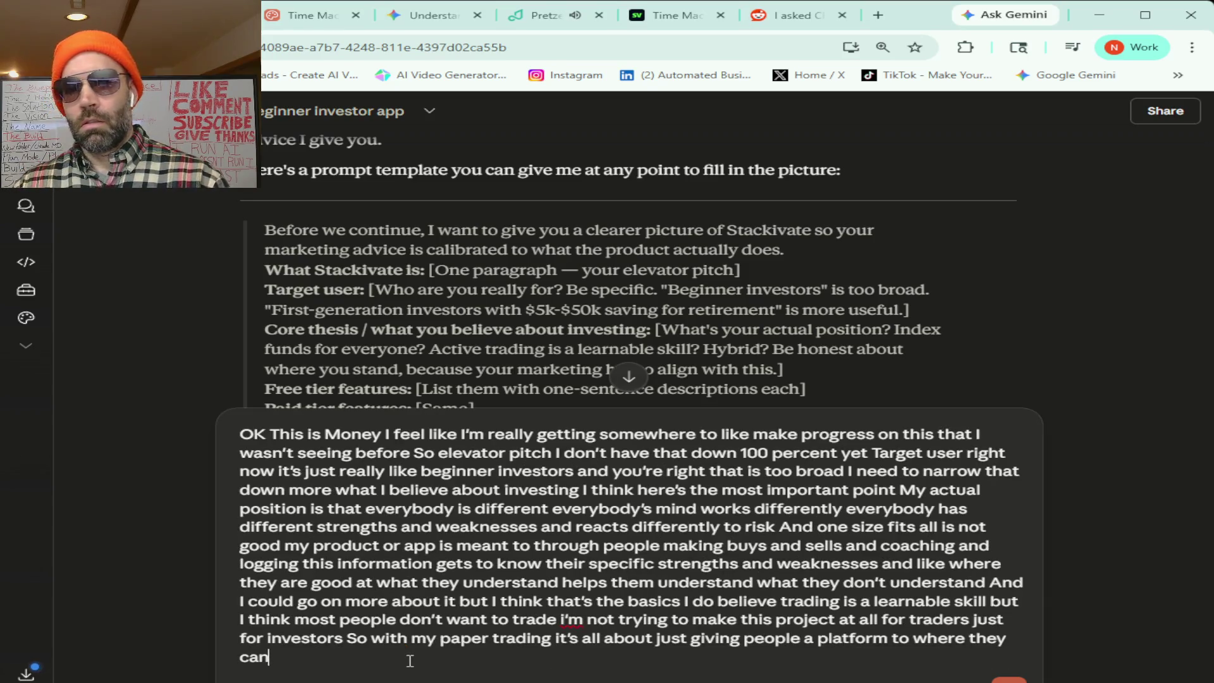
text( practice buying)
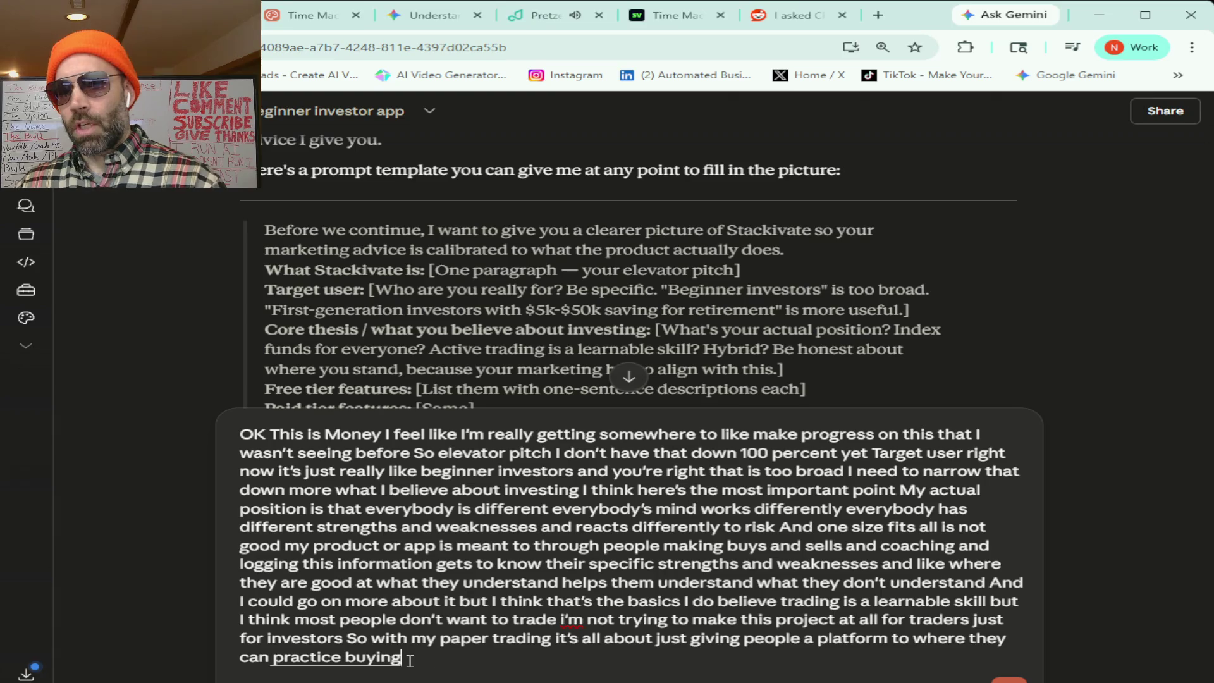
text( and selling themselves without having to pay)
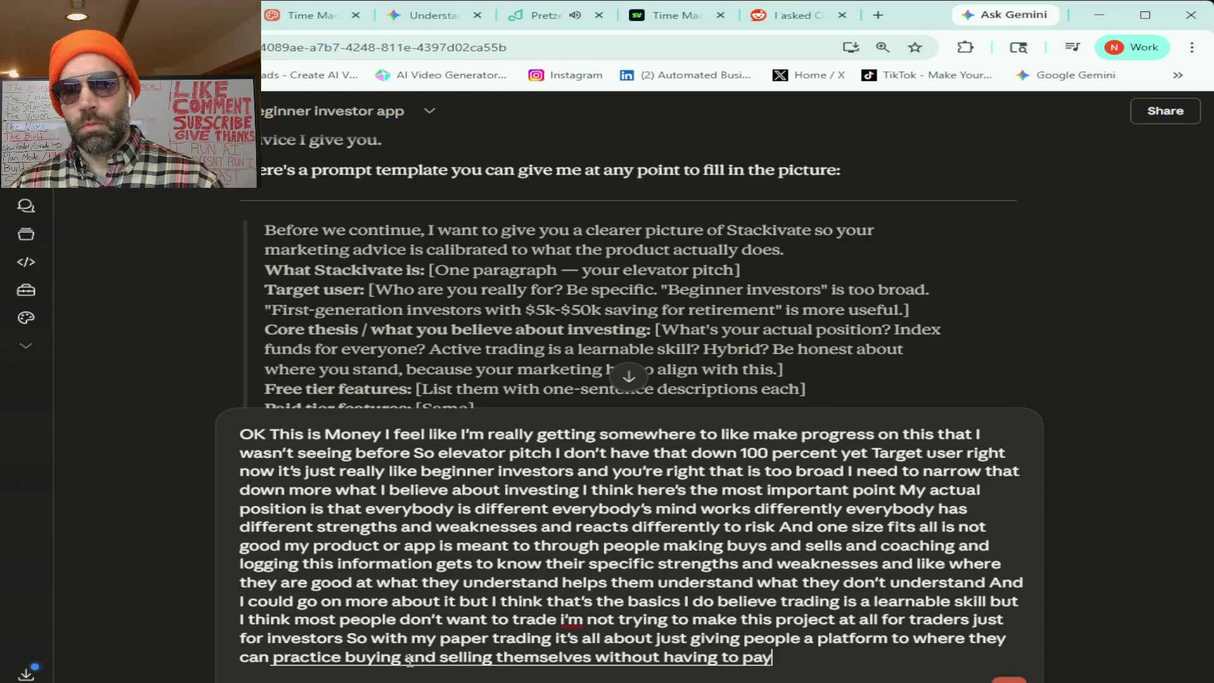
text( someone to do it for them)
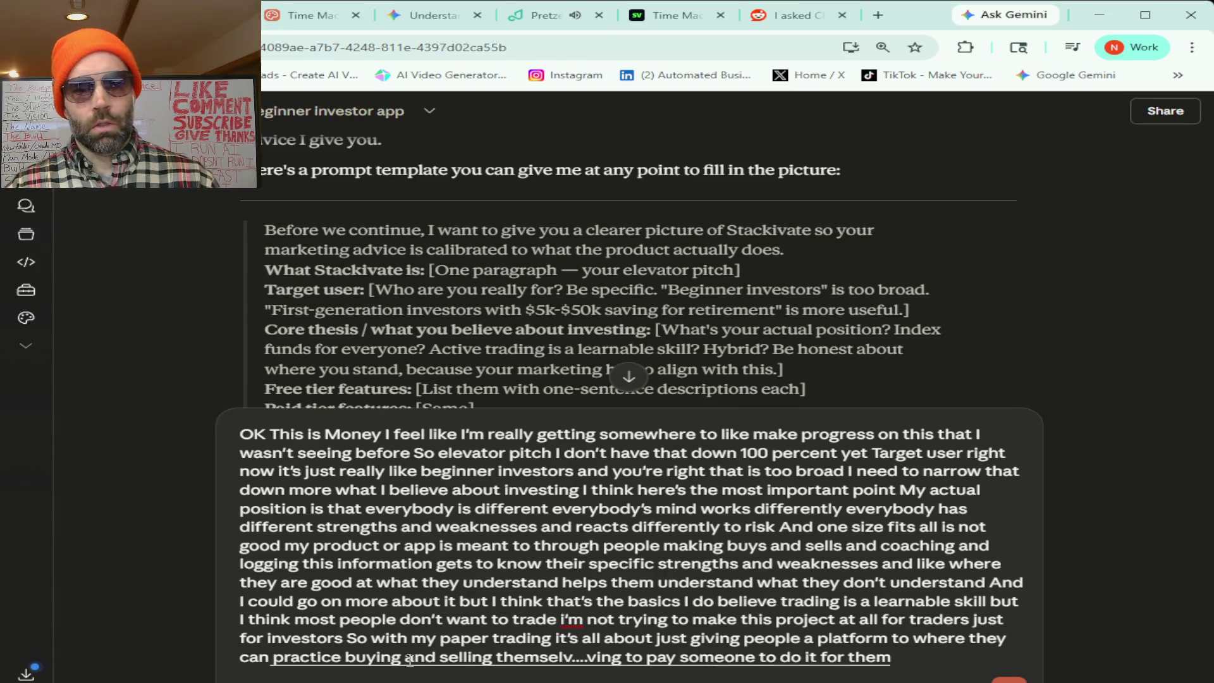
text( and they can learn in real time without risking)
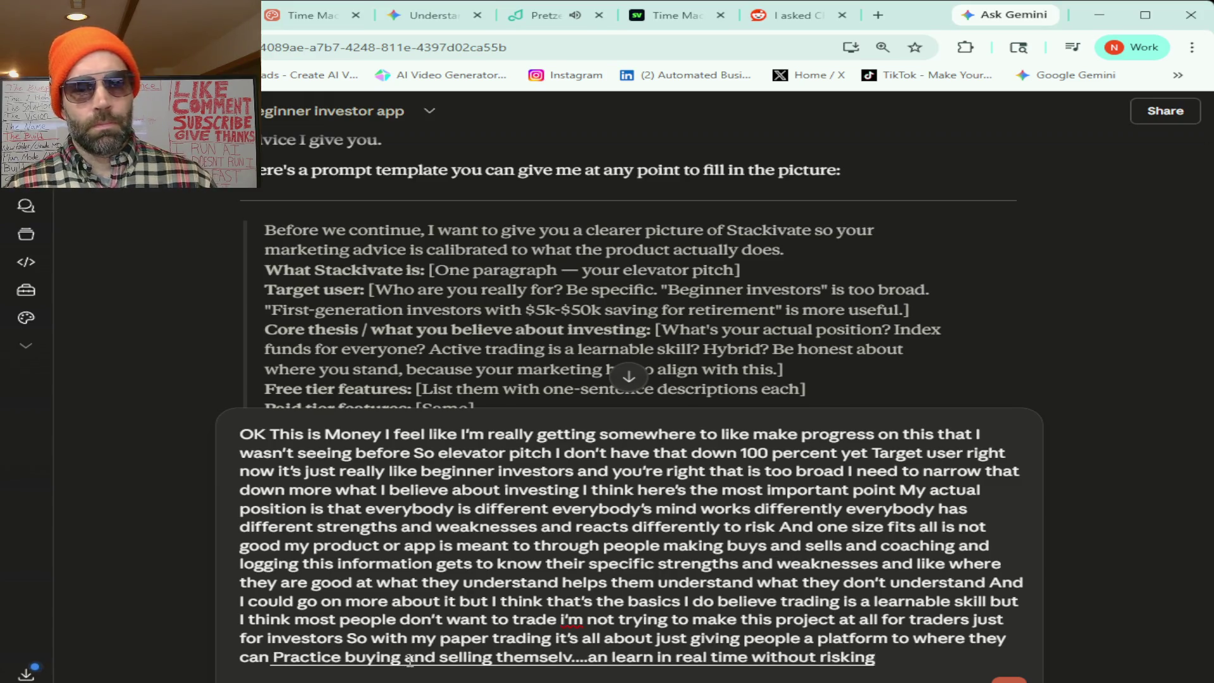
text( any money)
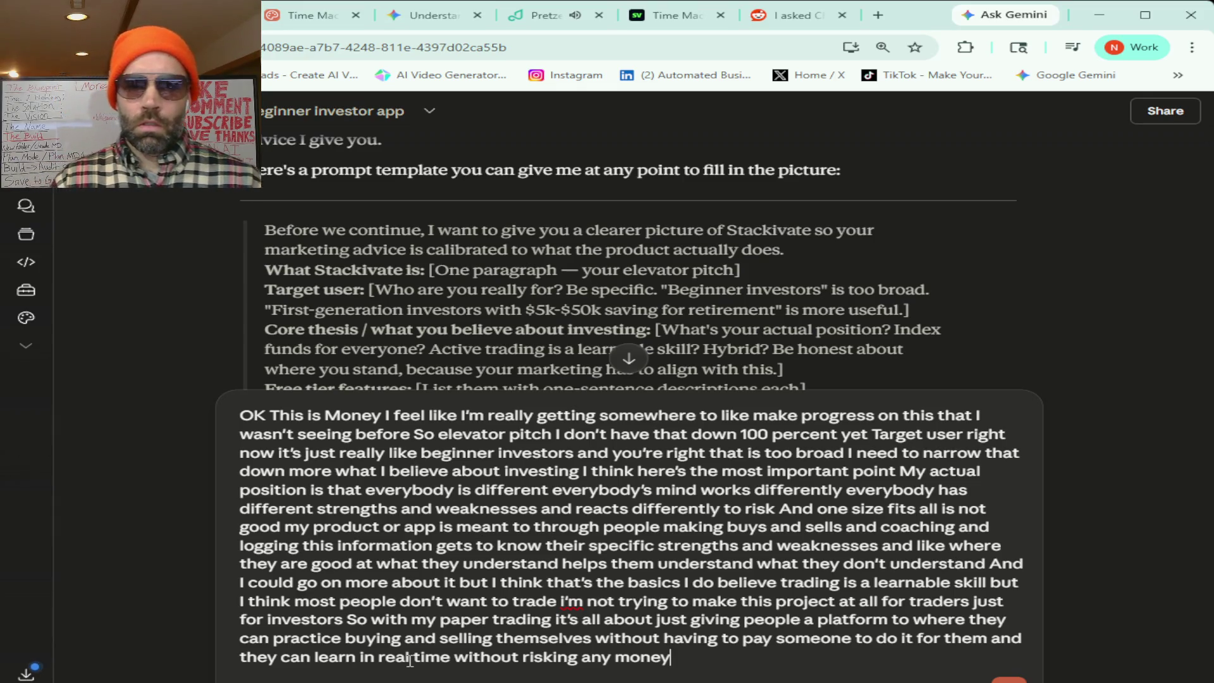
text( I think some people)
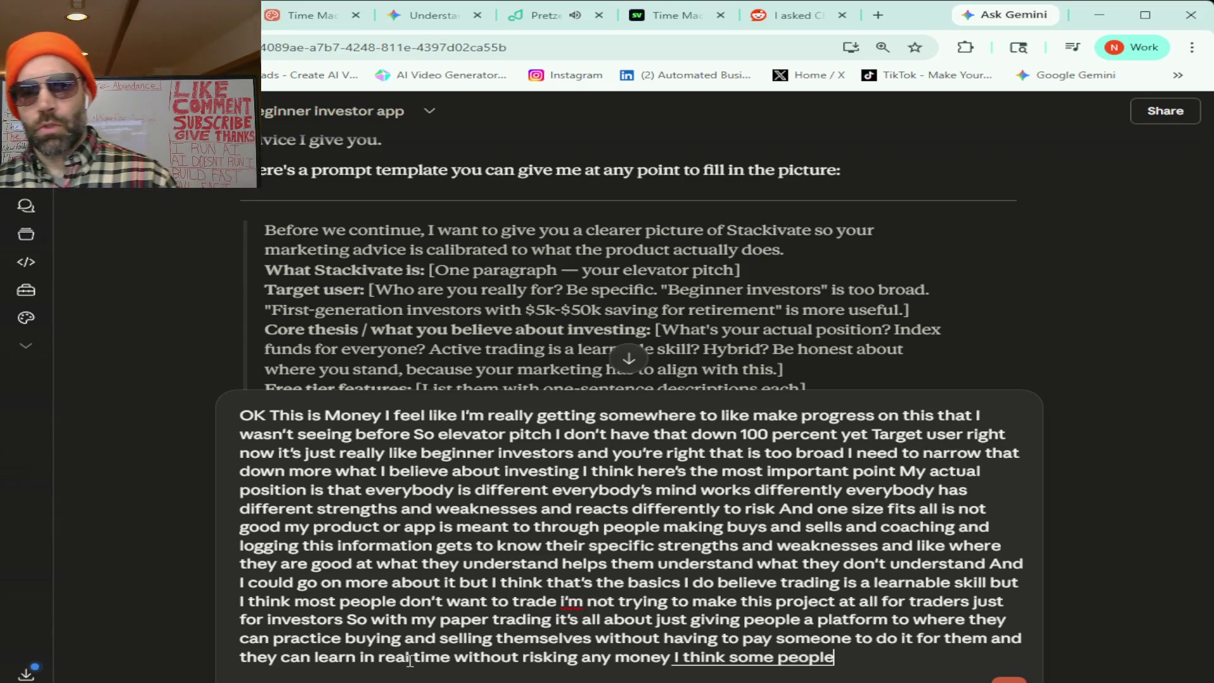
text( wanna go straight into learning stocks)
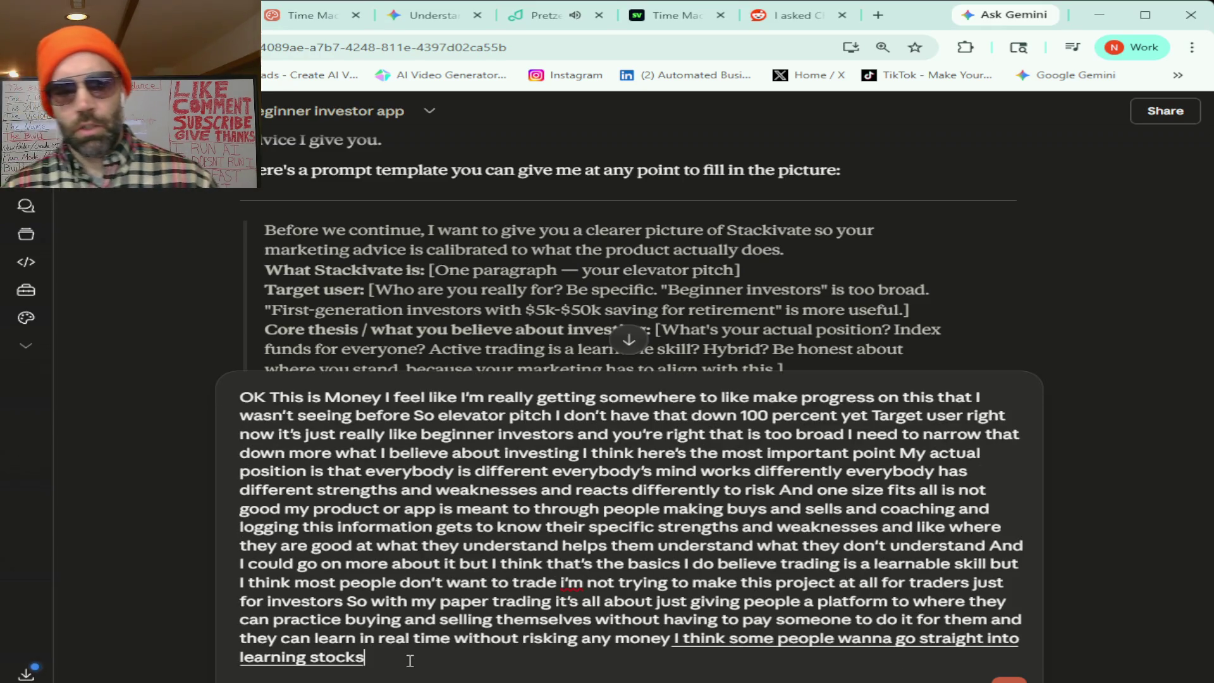
text( I think you brought up one of the best points was in)
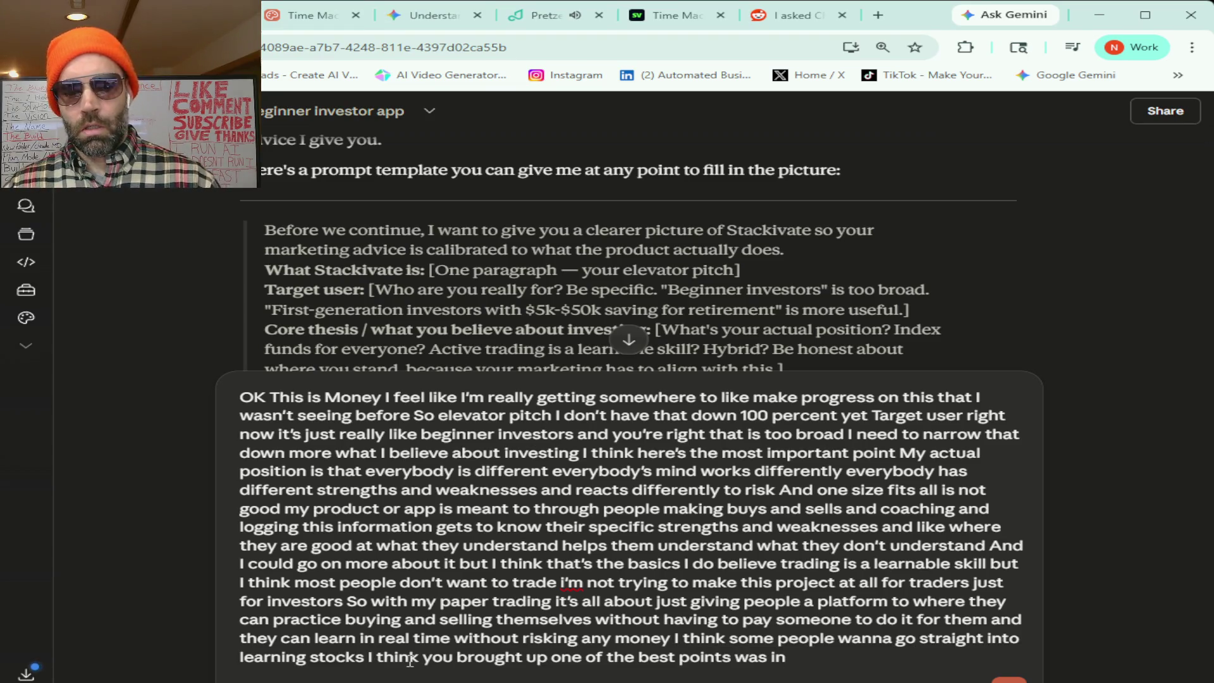
text( I'm probably pretty good)
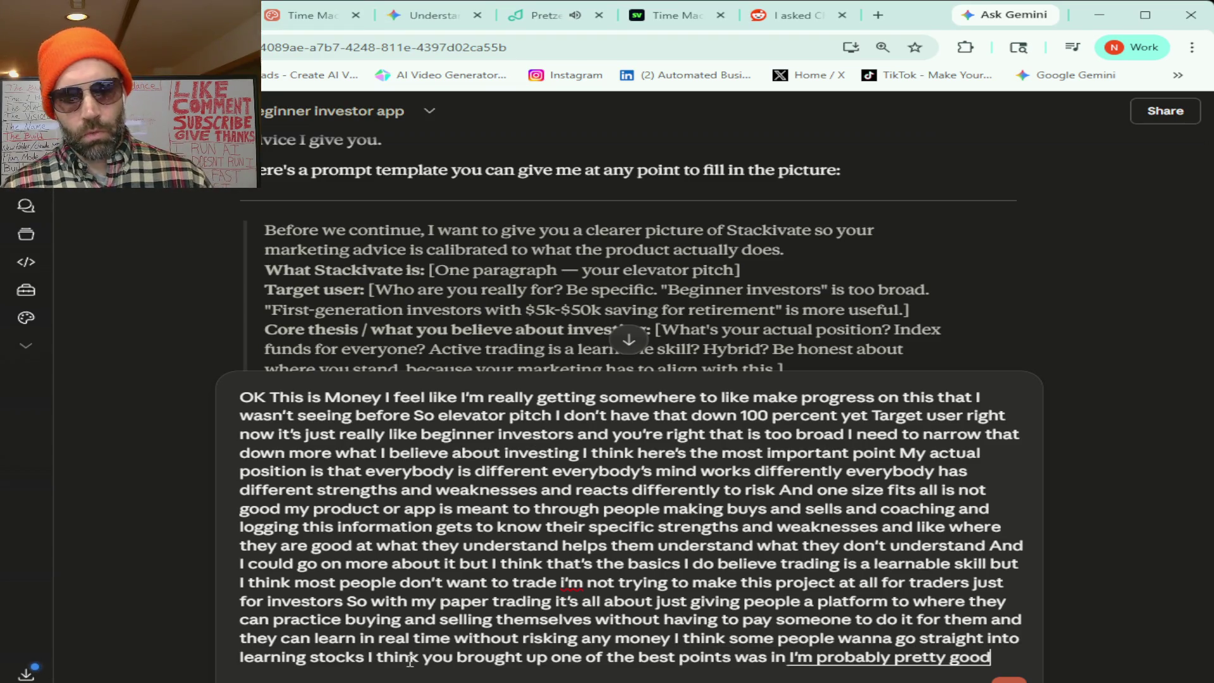
text( and when I play that)
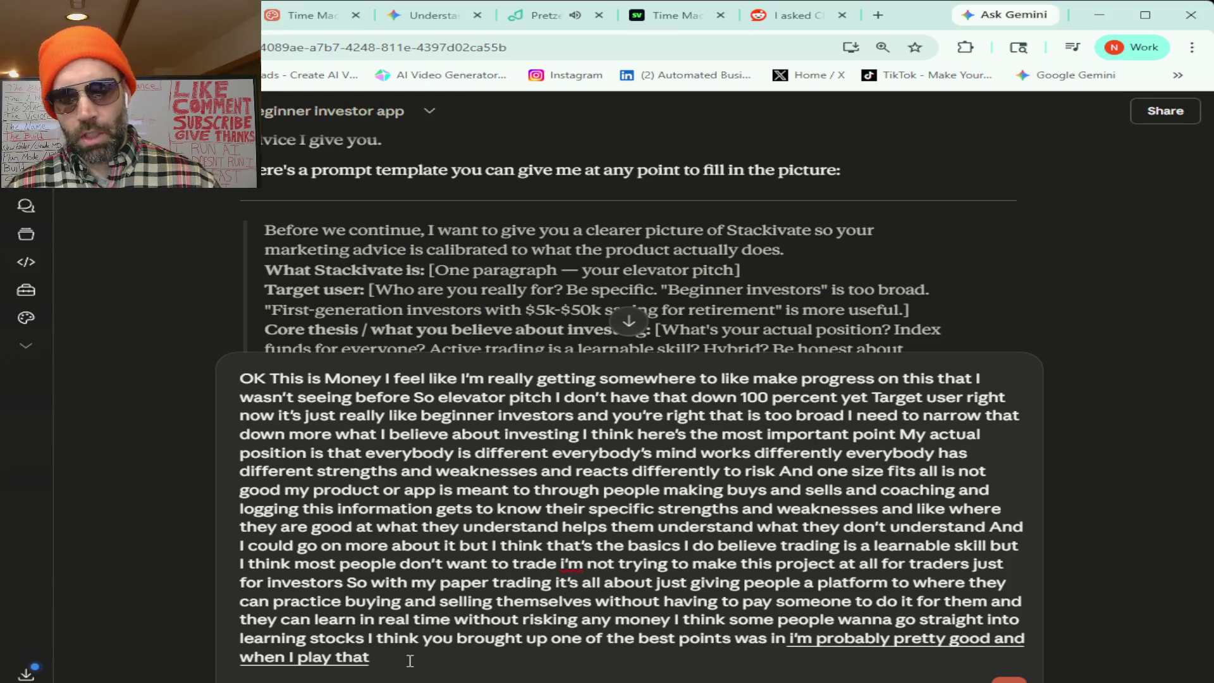
text( uh time machine thing the majority)
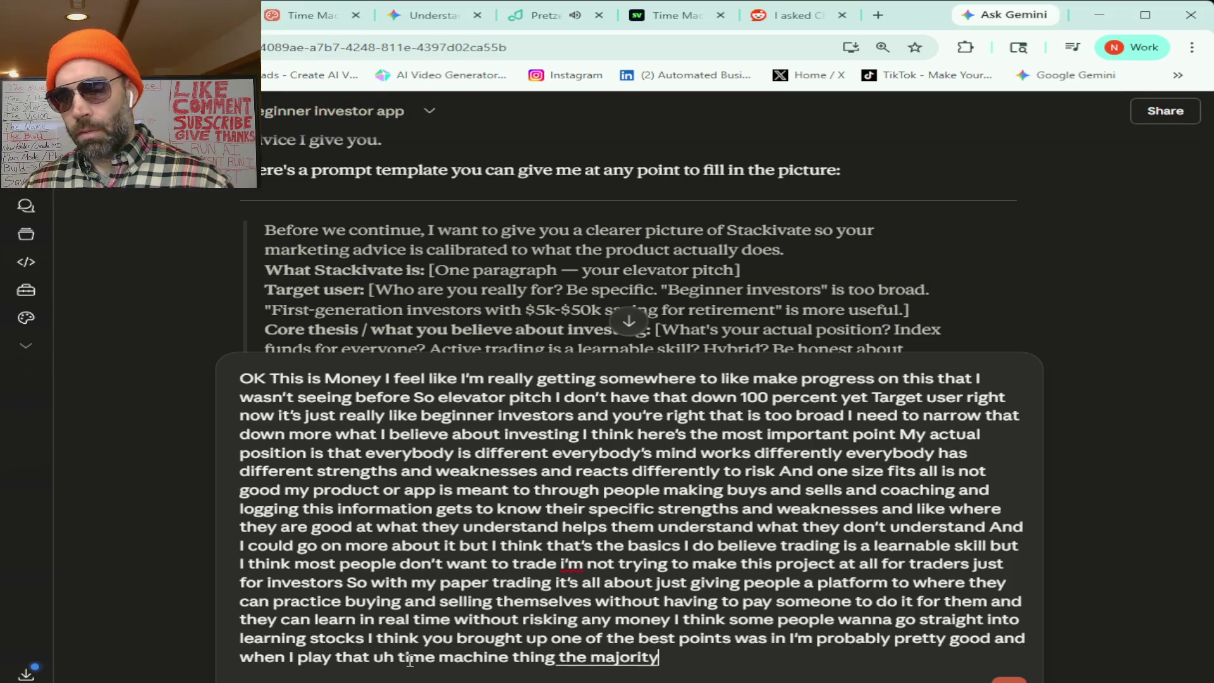
text( of the time I beat the SP)
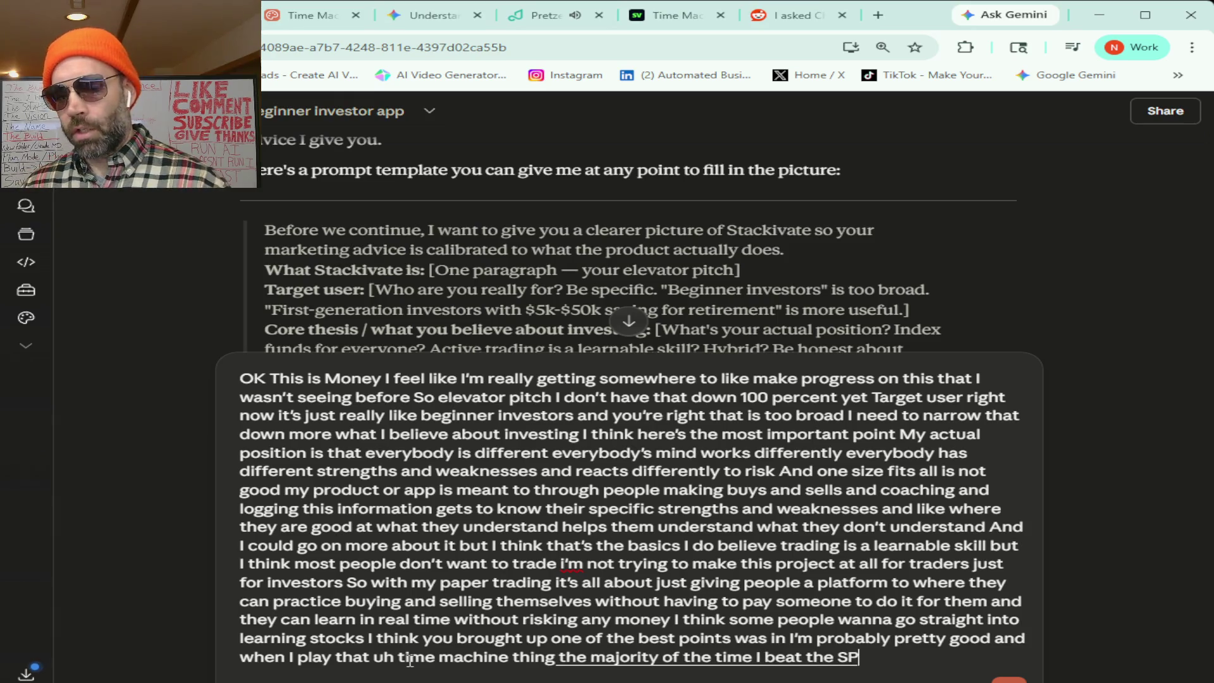
text(500 by a good amount)
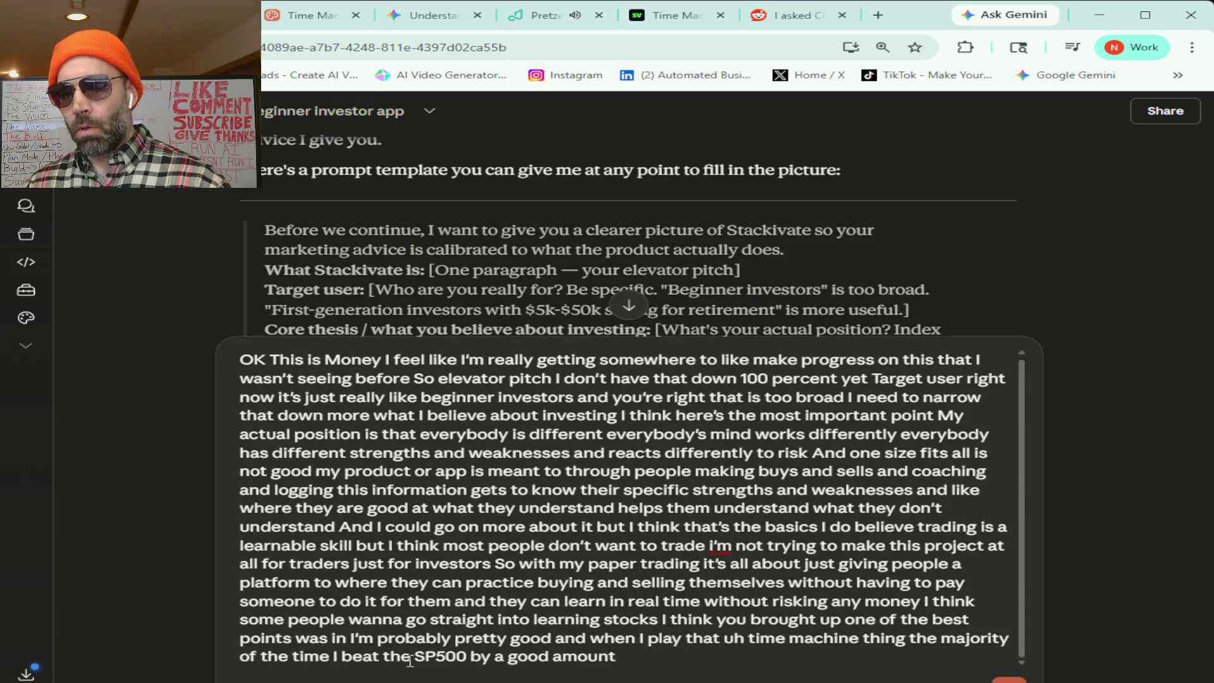
text( most new people won't and they will see that)
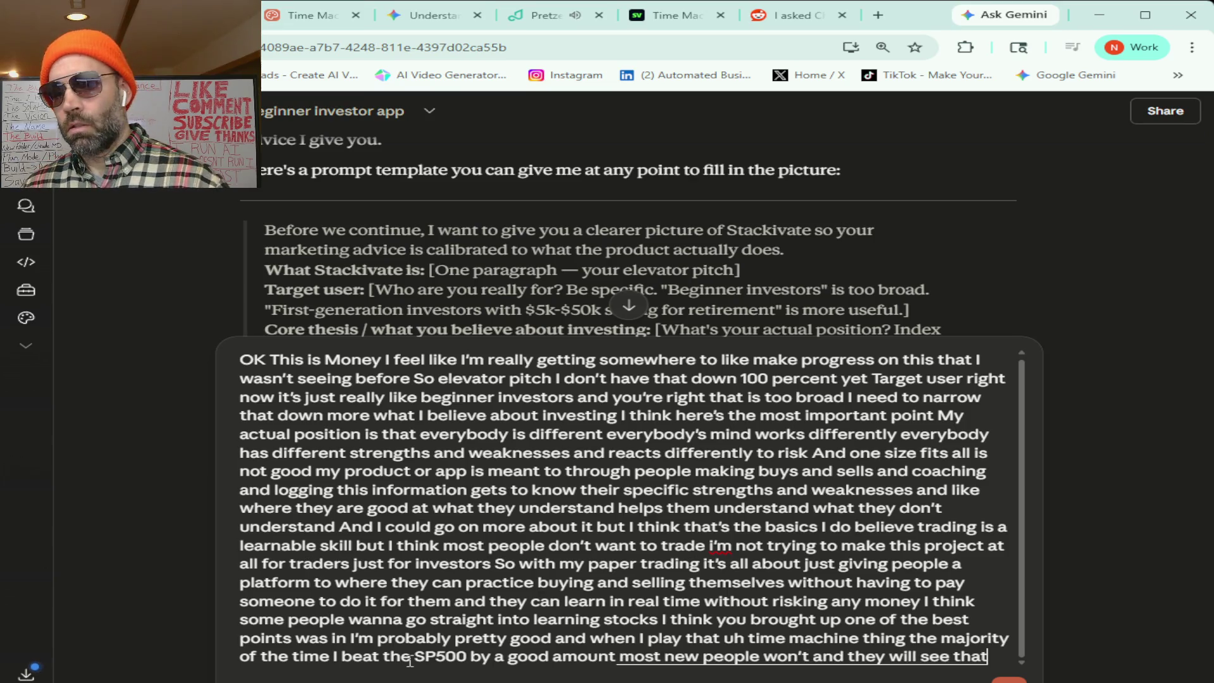
text( so that will give them)
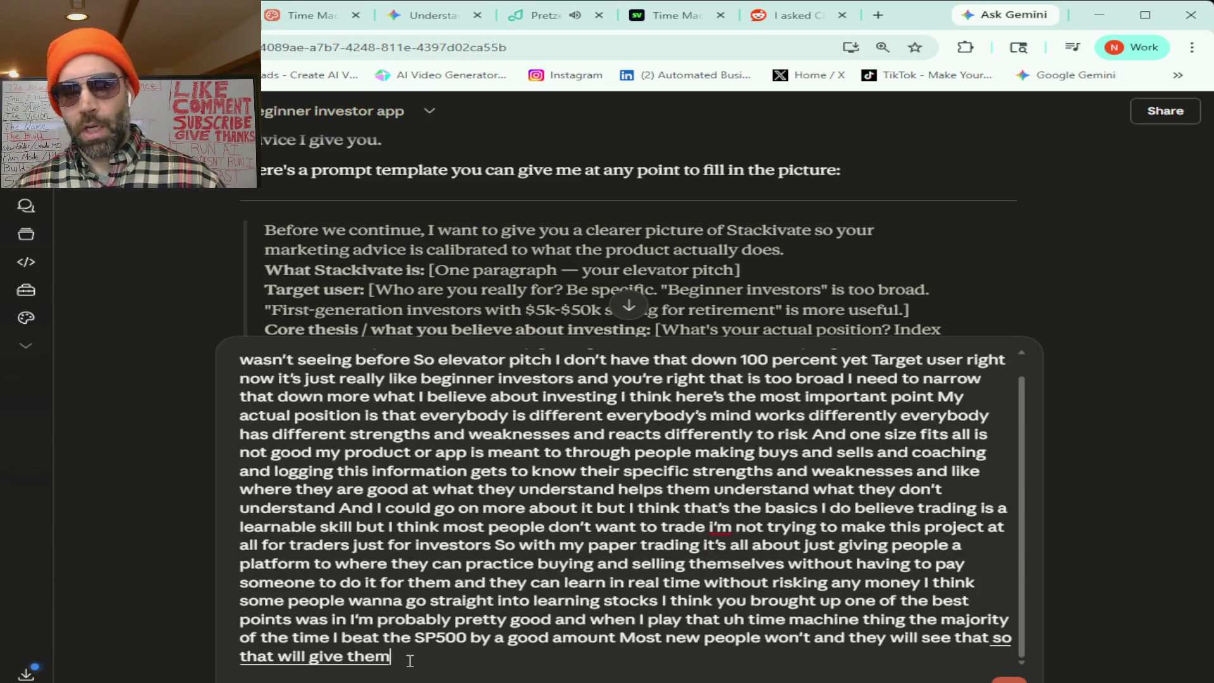
text( a huge reality check)
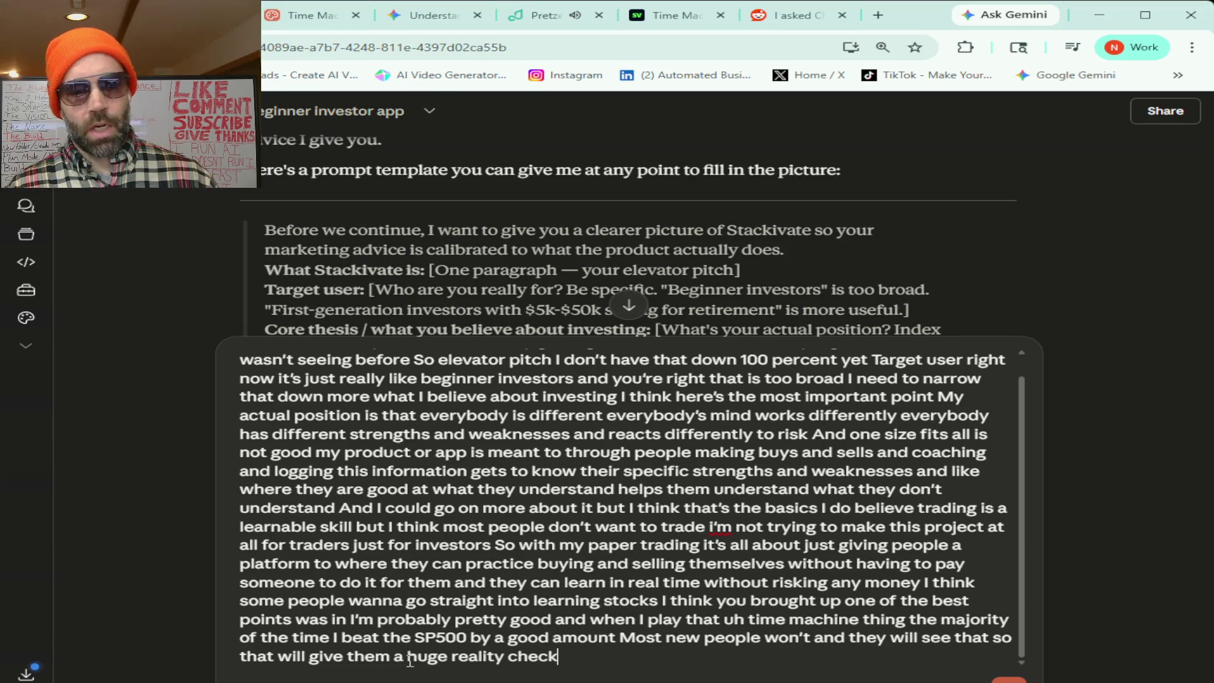
text( So I think I just the main thing)
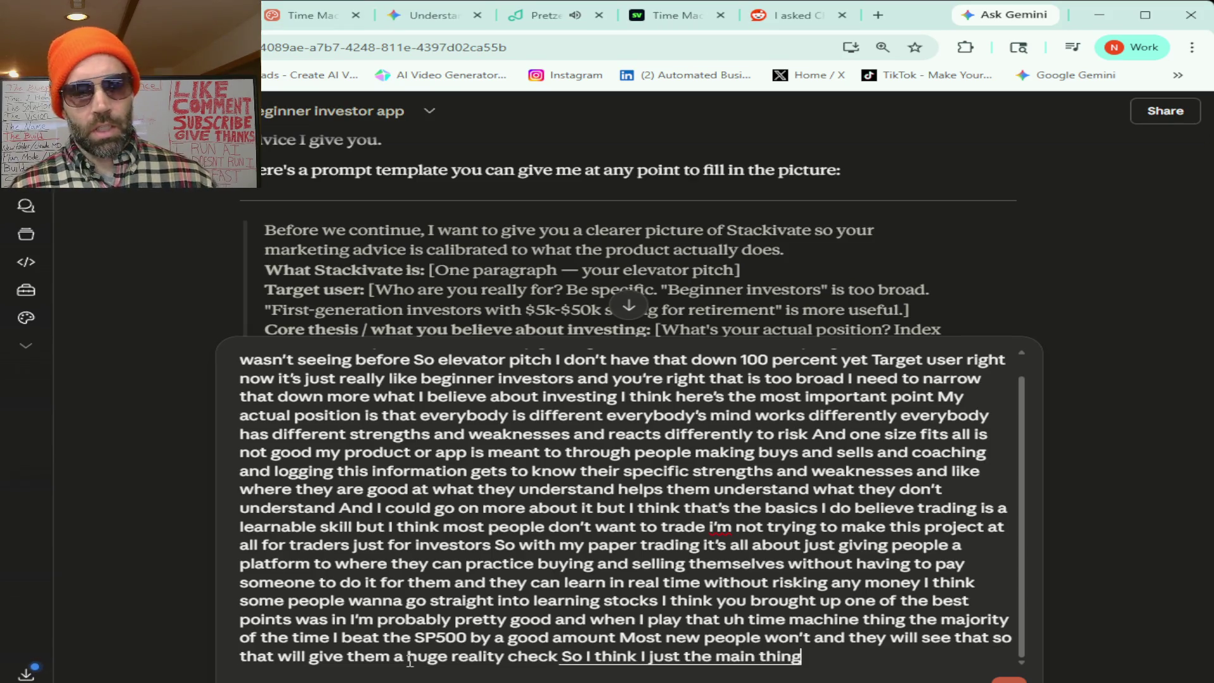
text( with this is I need to frame it differently instead of)
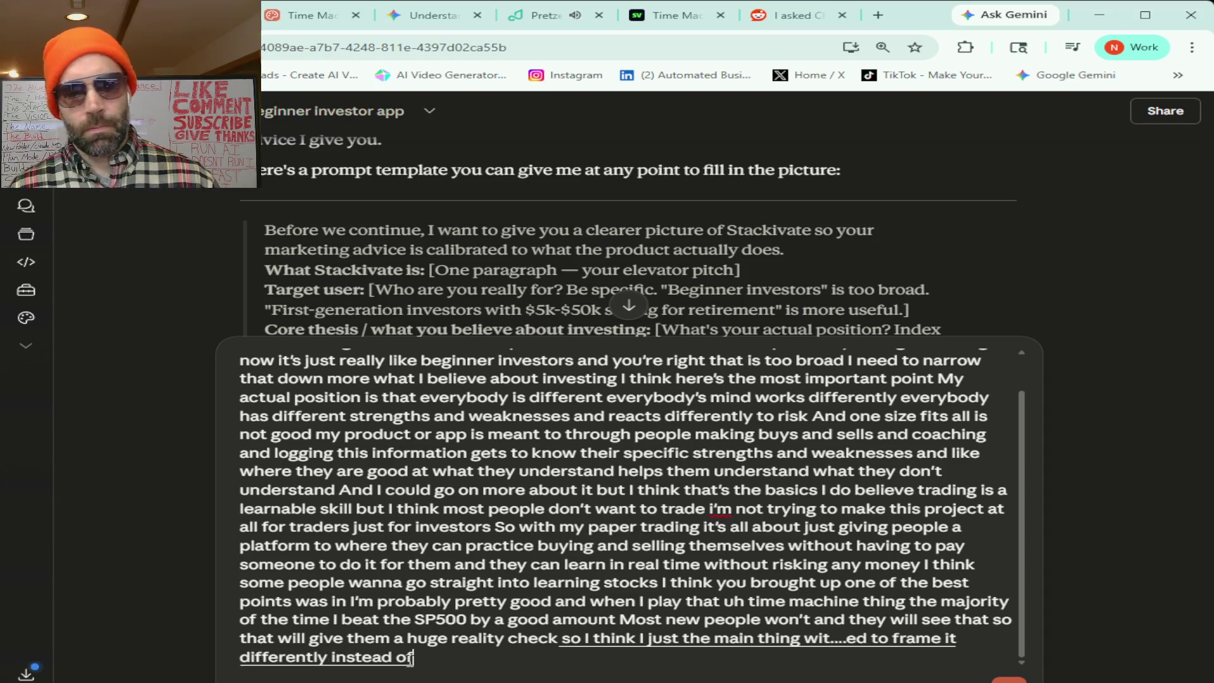
text( like)
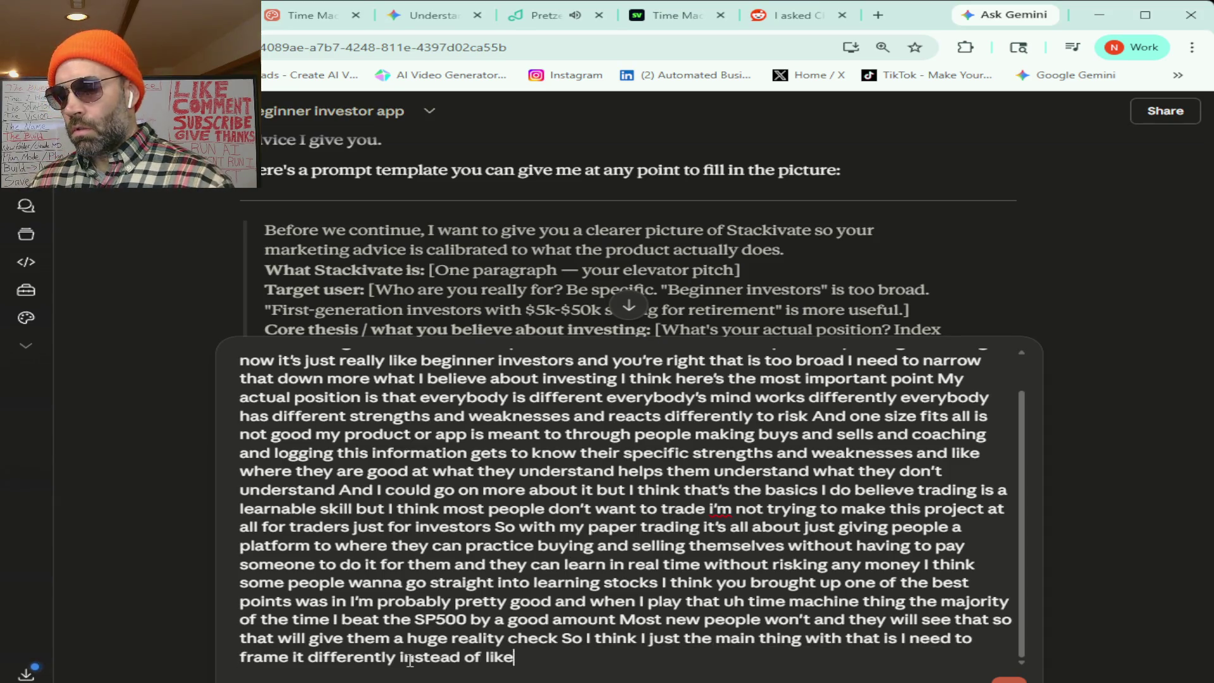
text( This is going to teach you to beat the S and P)
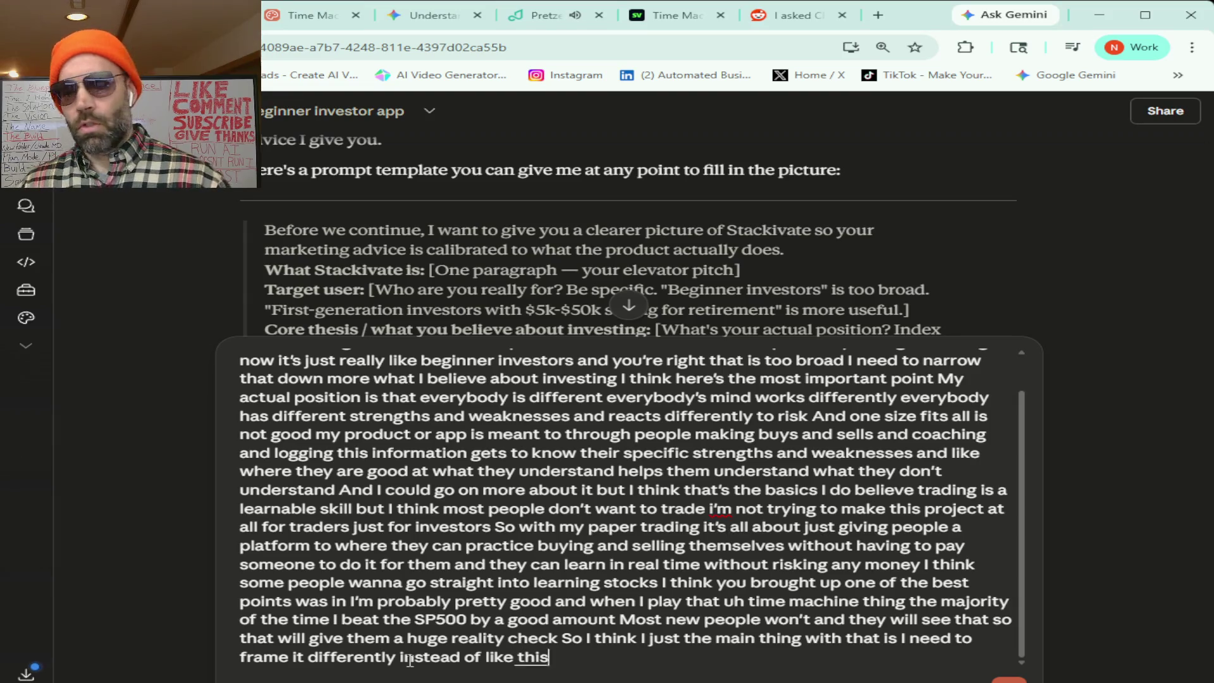
text( five hundred)
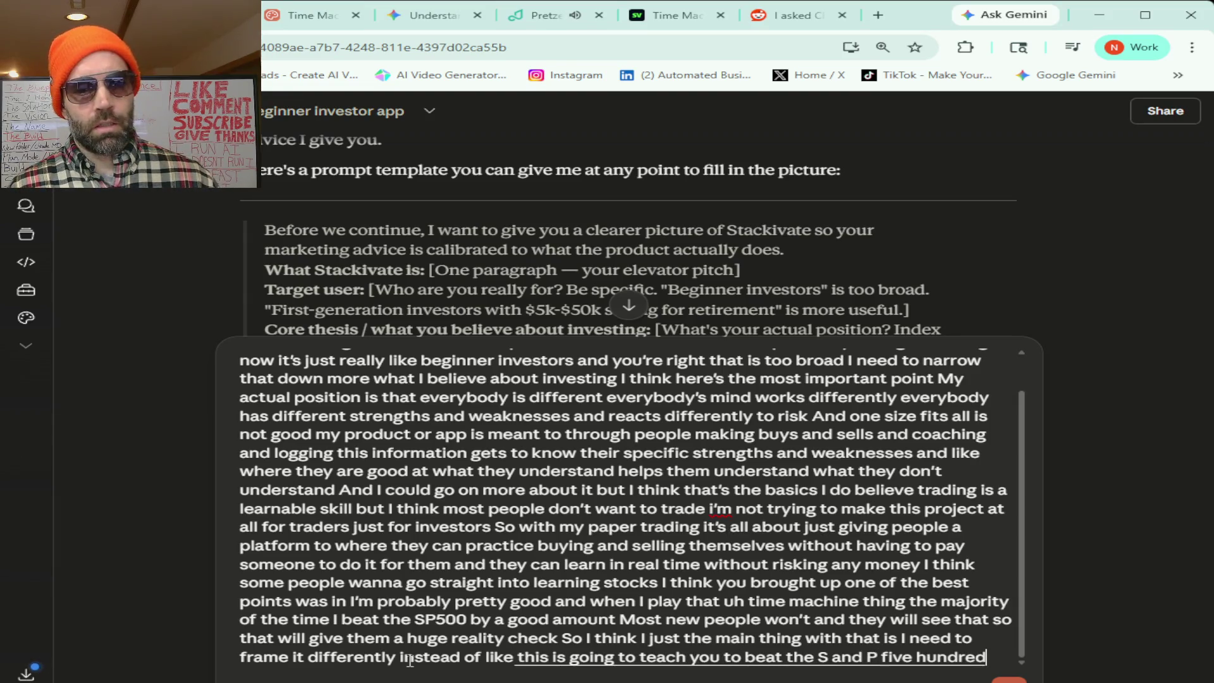
text( to like see like you know)
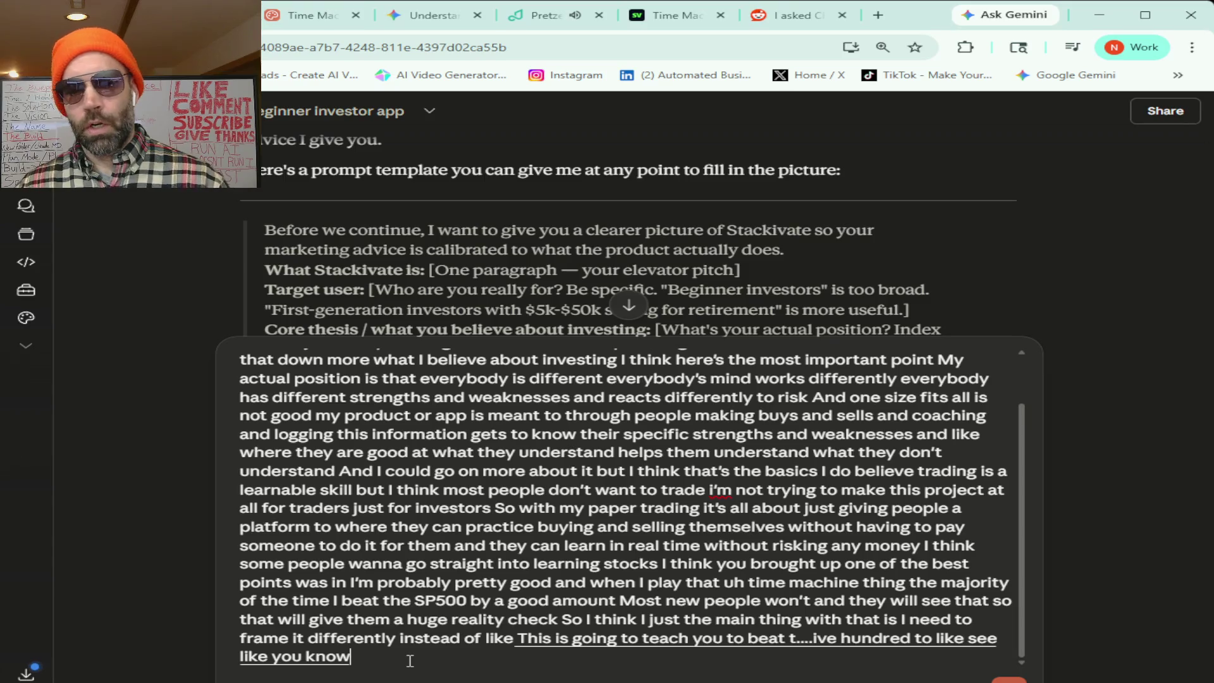
text( where you reality are)
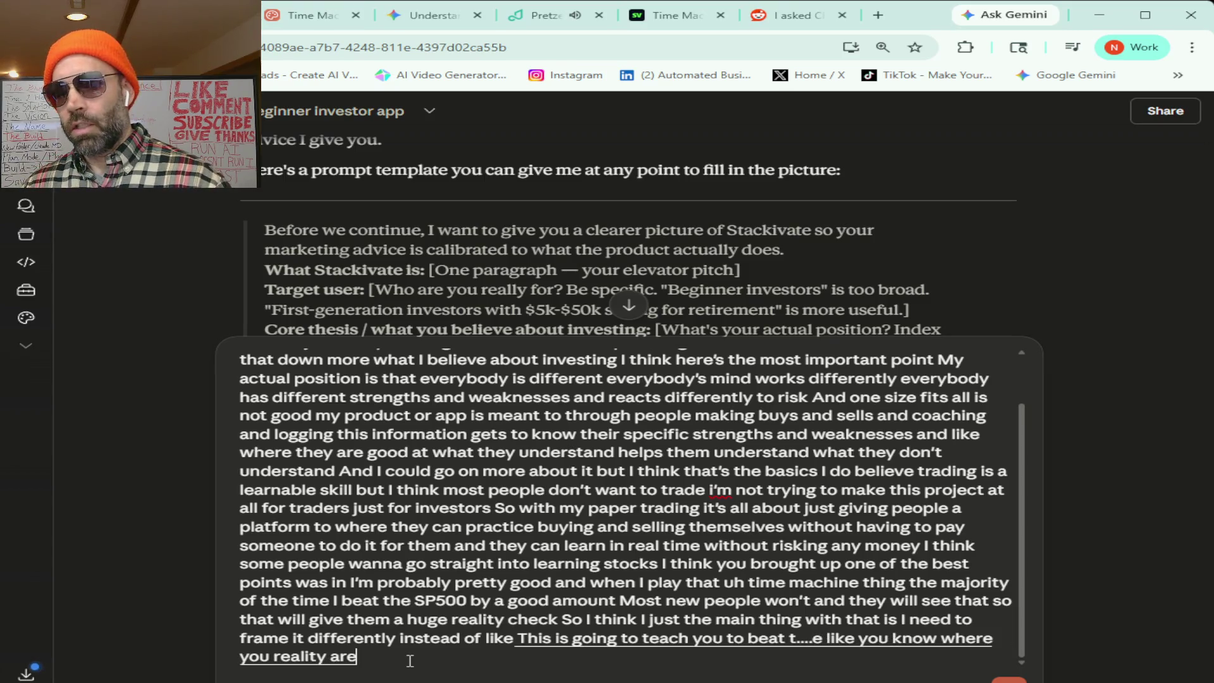
text( in beating the S and P five)
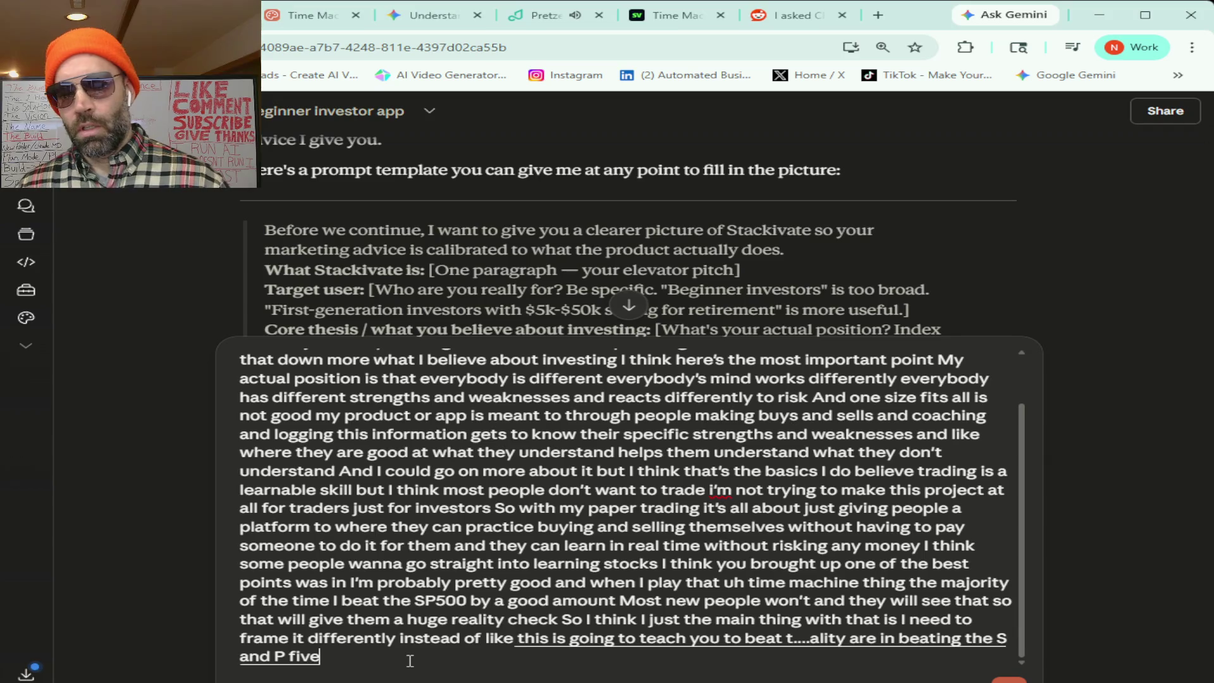
text( hundred and it won't take you a year to)
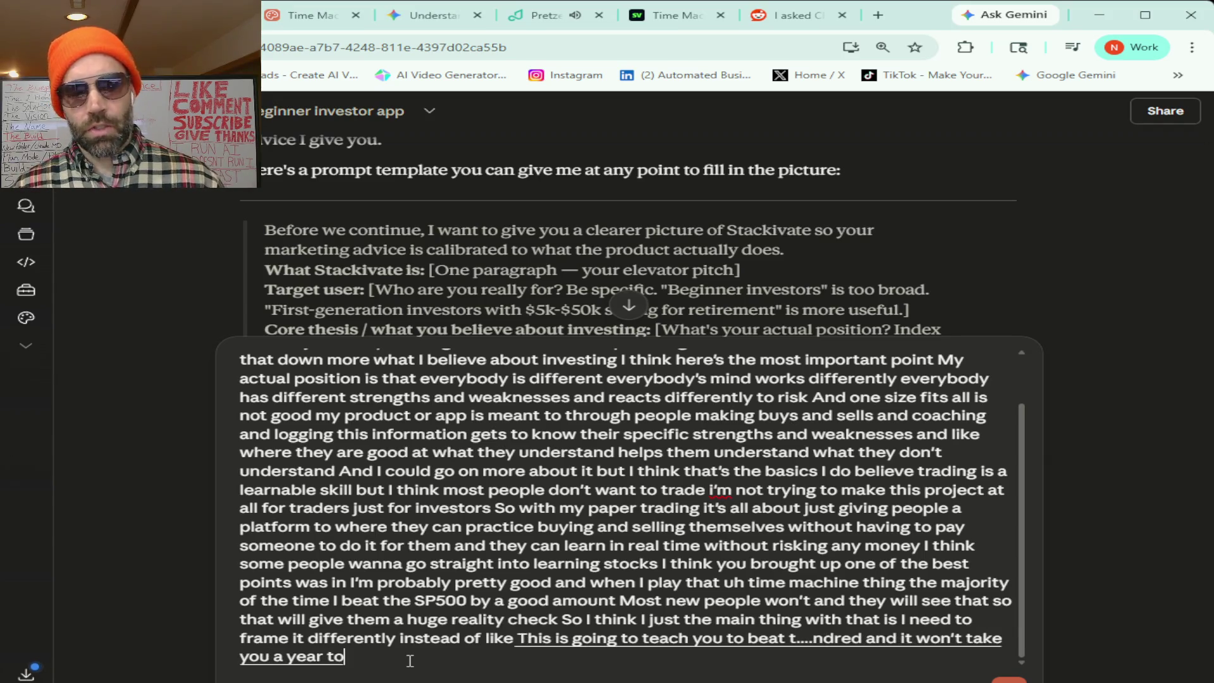
text( get this like)
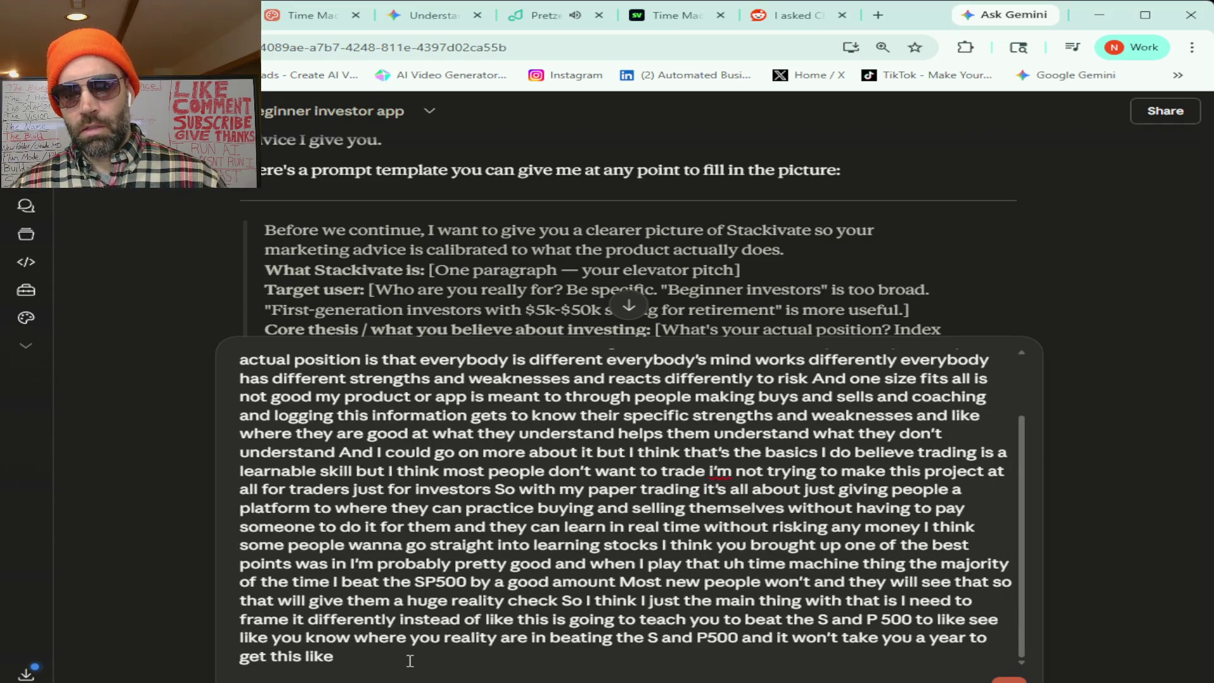
text( this realization)
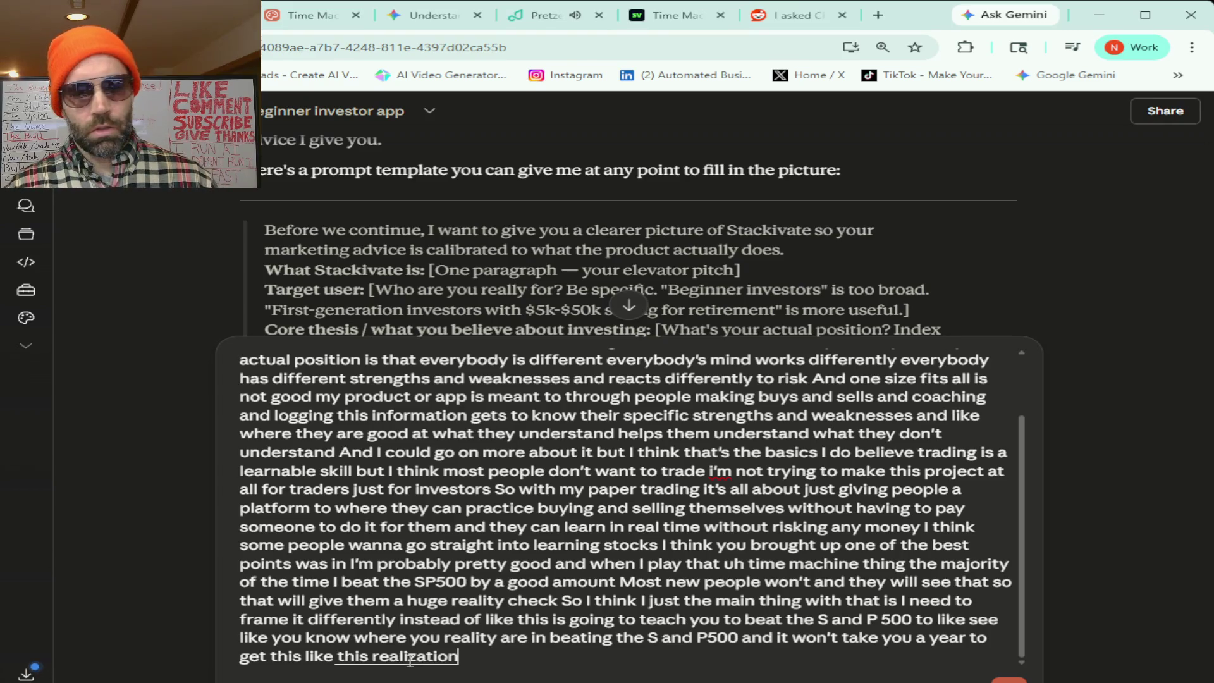
text( you can get a year's worth of)
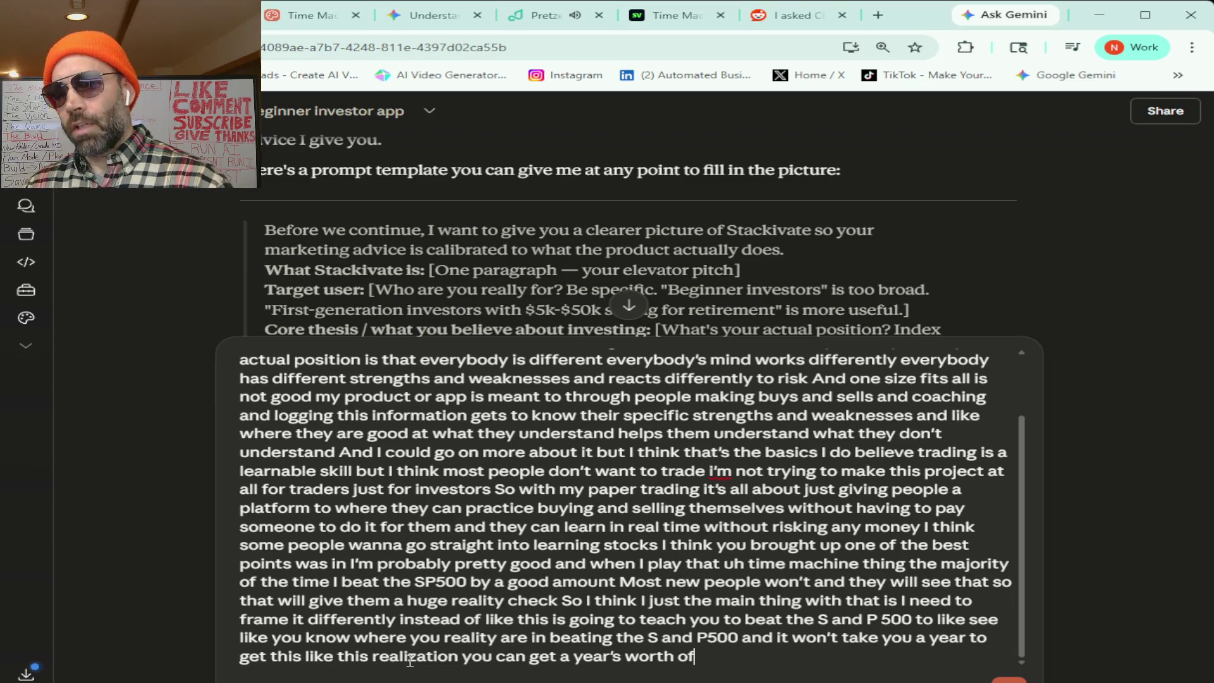
text( Practice in like fifteen minutes to learn this)
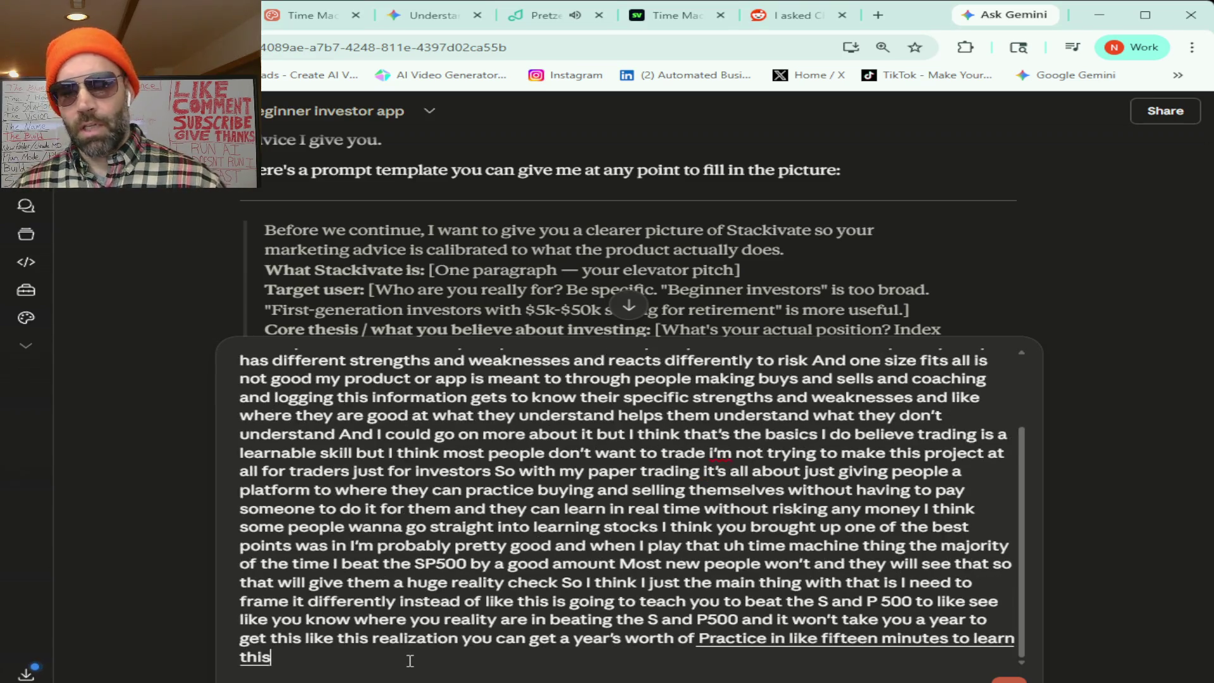
text( and if you want to get better)
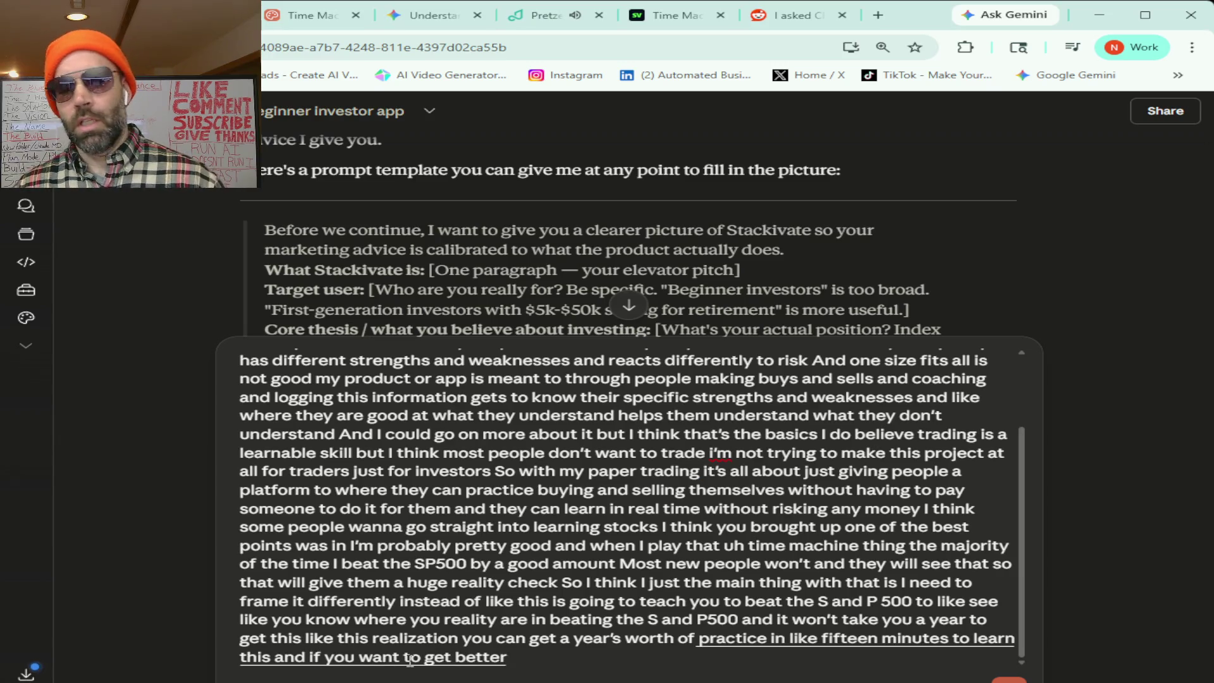
text( and try to beat it then you can)
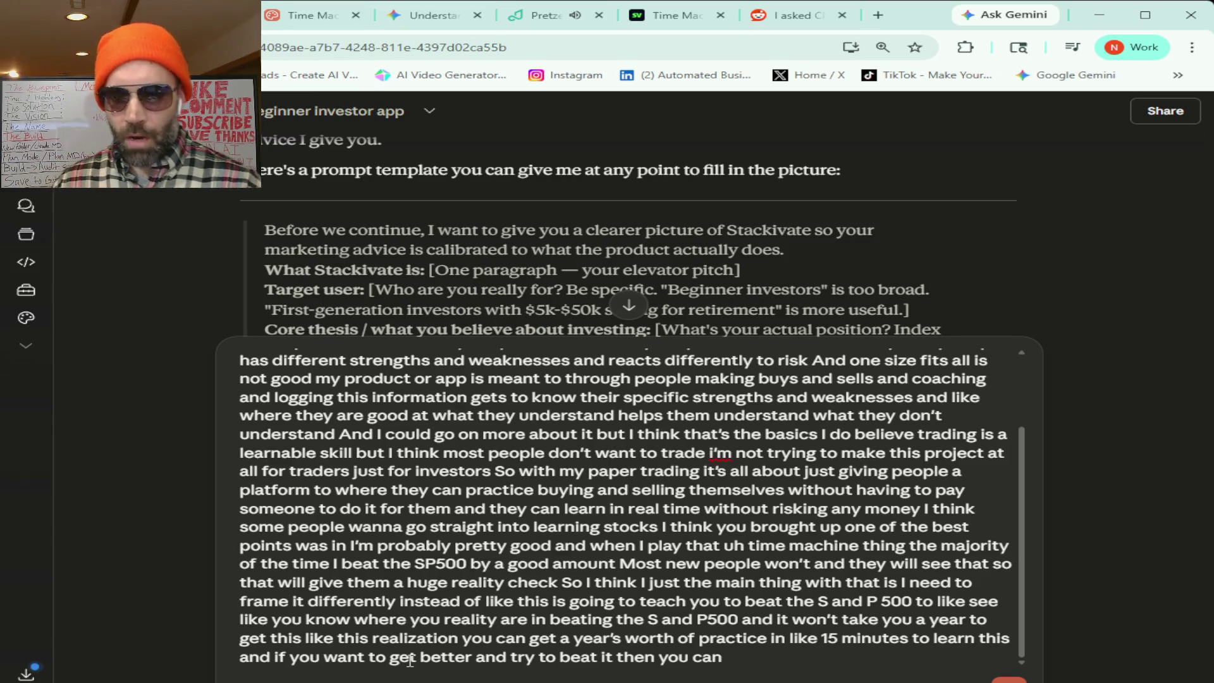
text( so I want to do like more of a hybrid like)
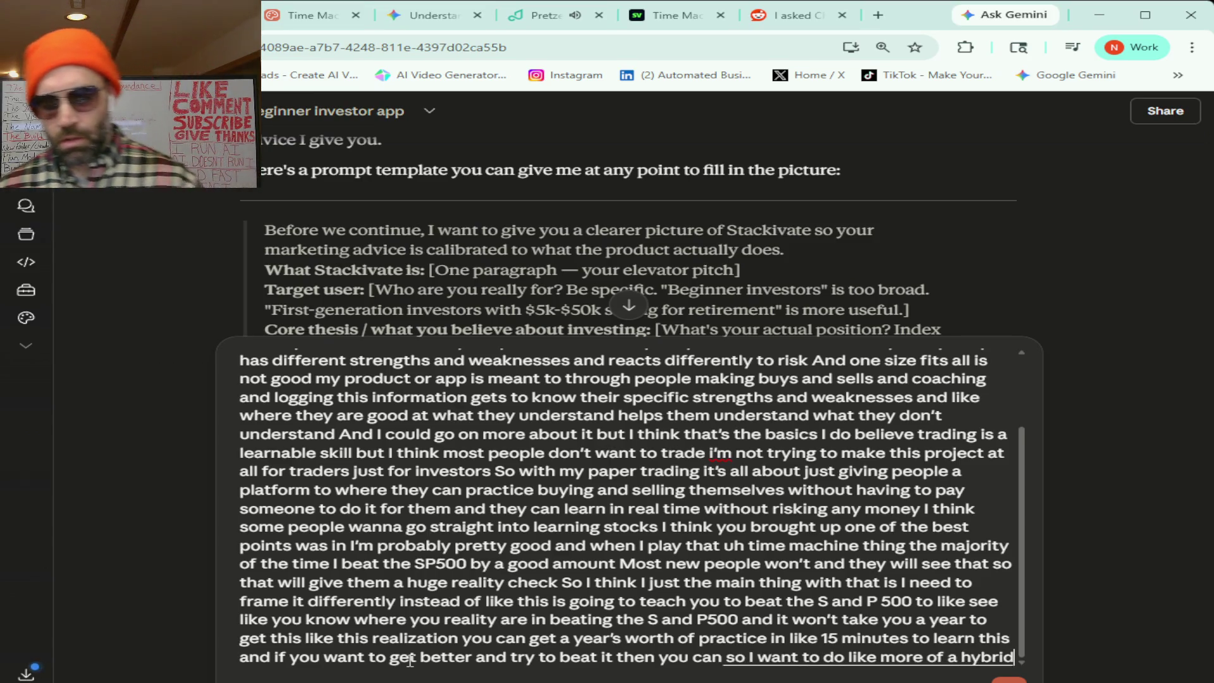
text( To what I was trying to do before)
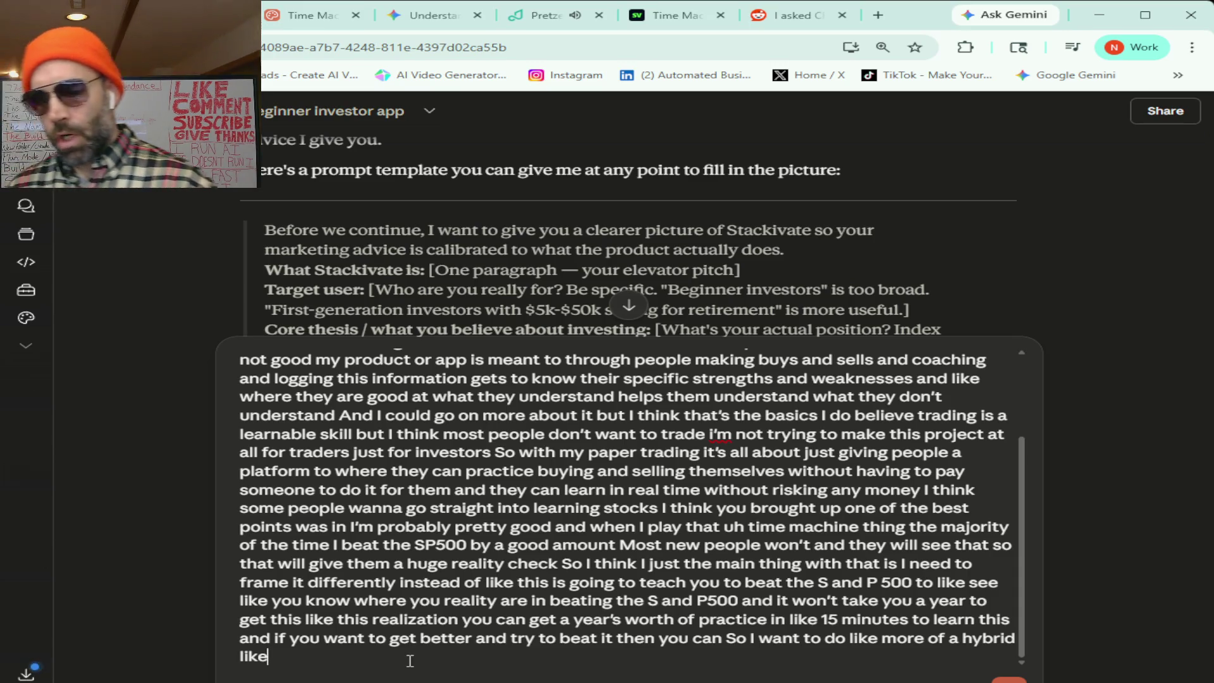
text( but)
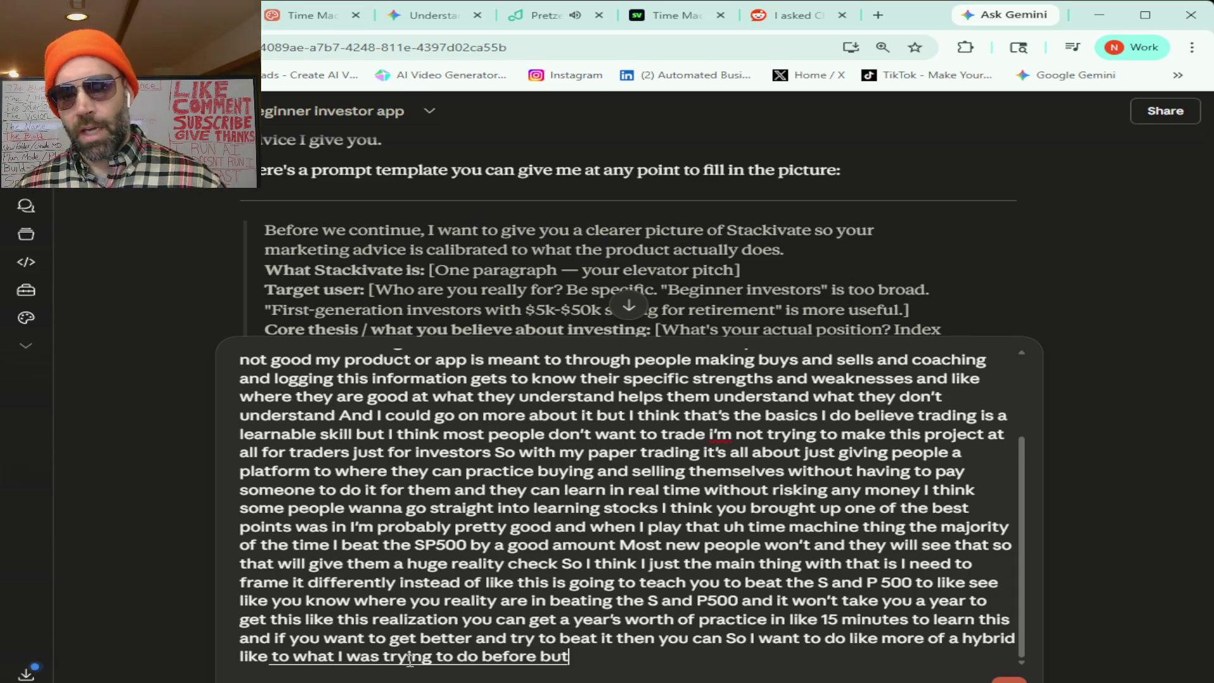
text( also add on this stuff too)
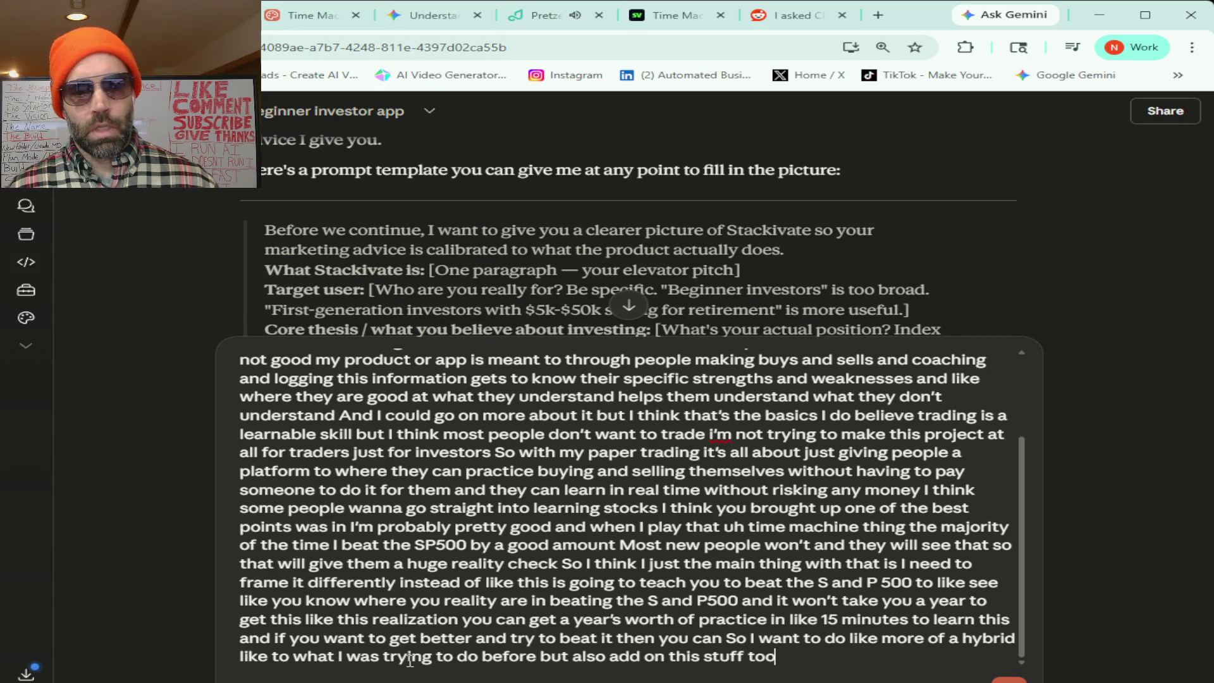
text( and)
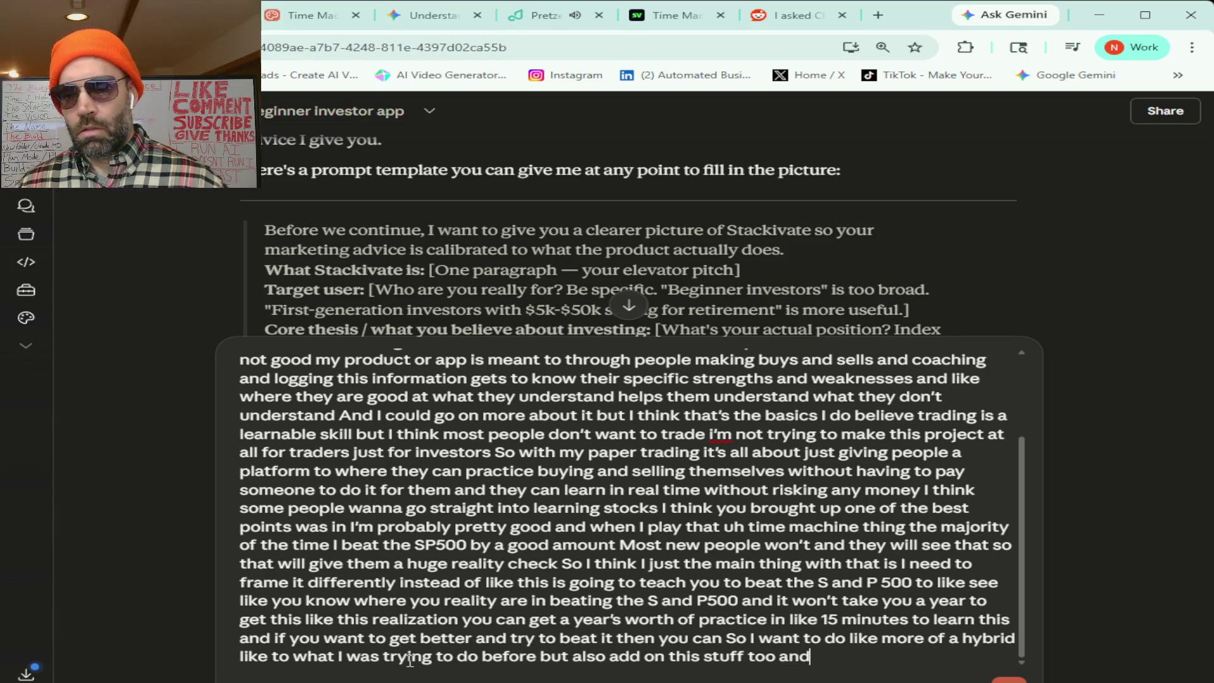
text( Right now for the paid tier the first)
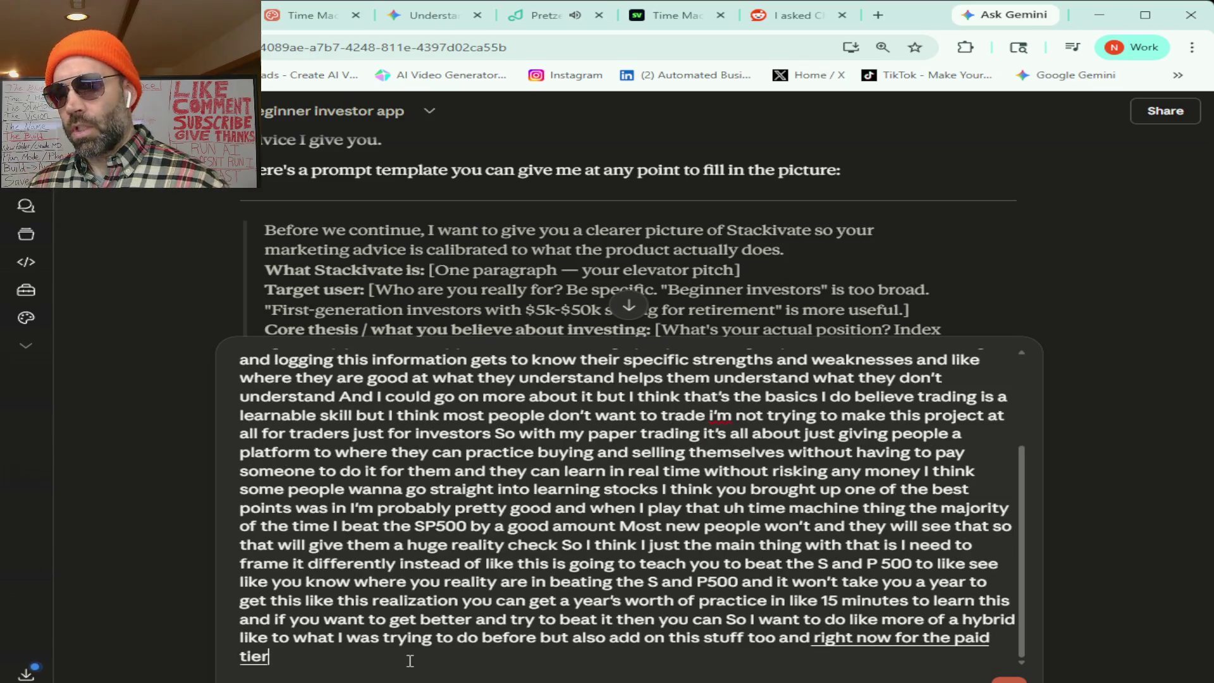
text( thing is like an onboarding process)
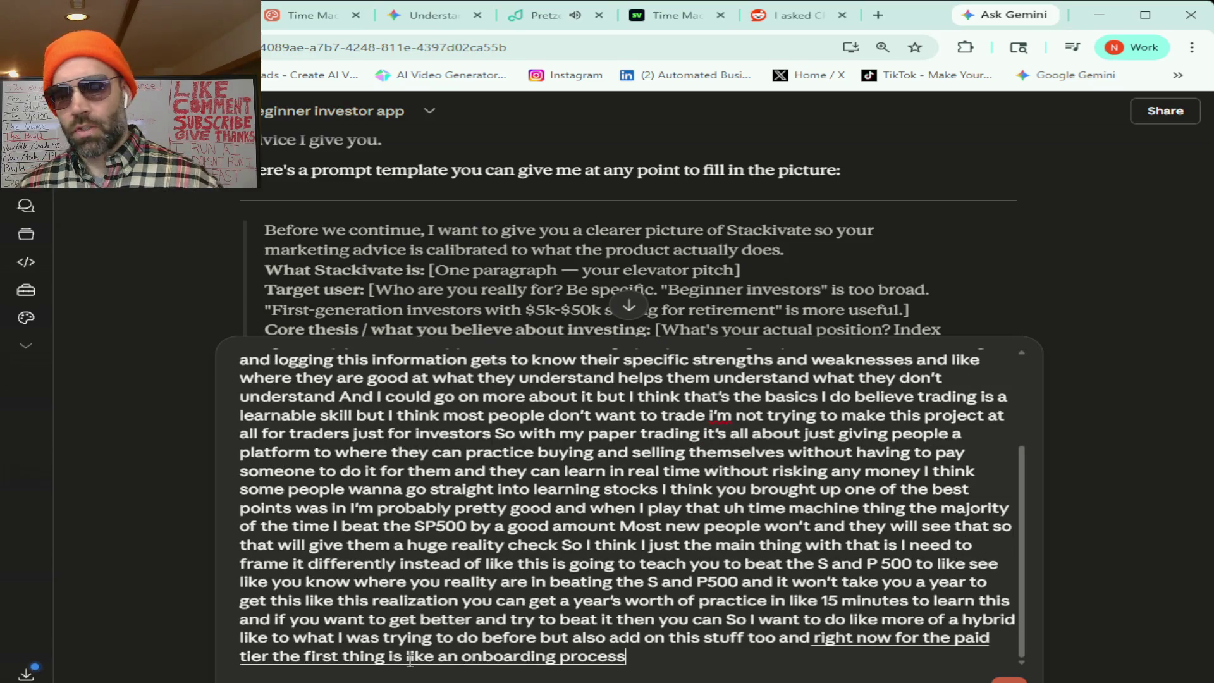
text( where it asks them some simple questions about like)
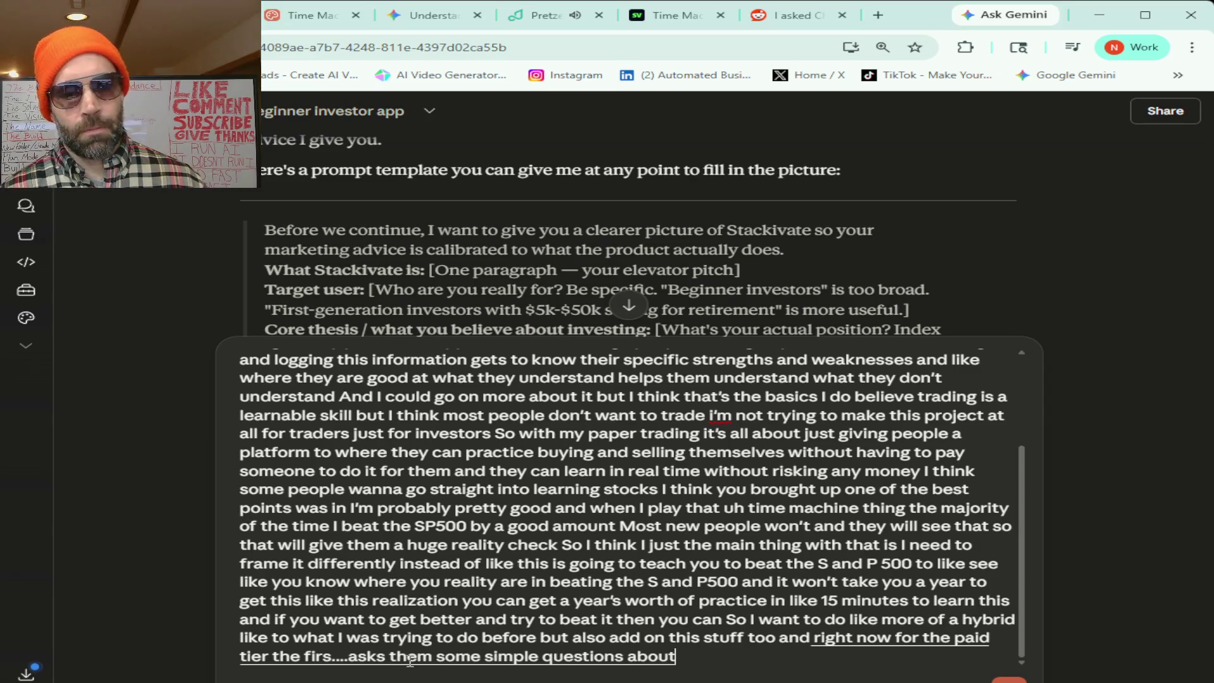
text( You know have they already been investing what's)
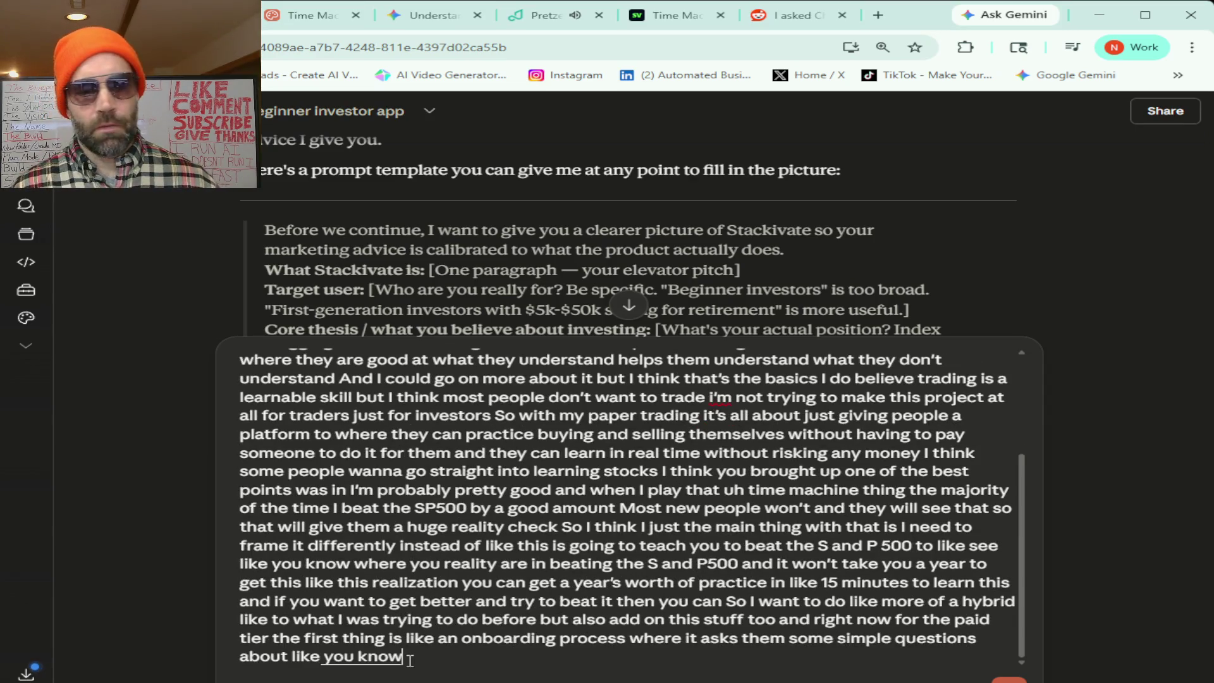
text( their experience like)
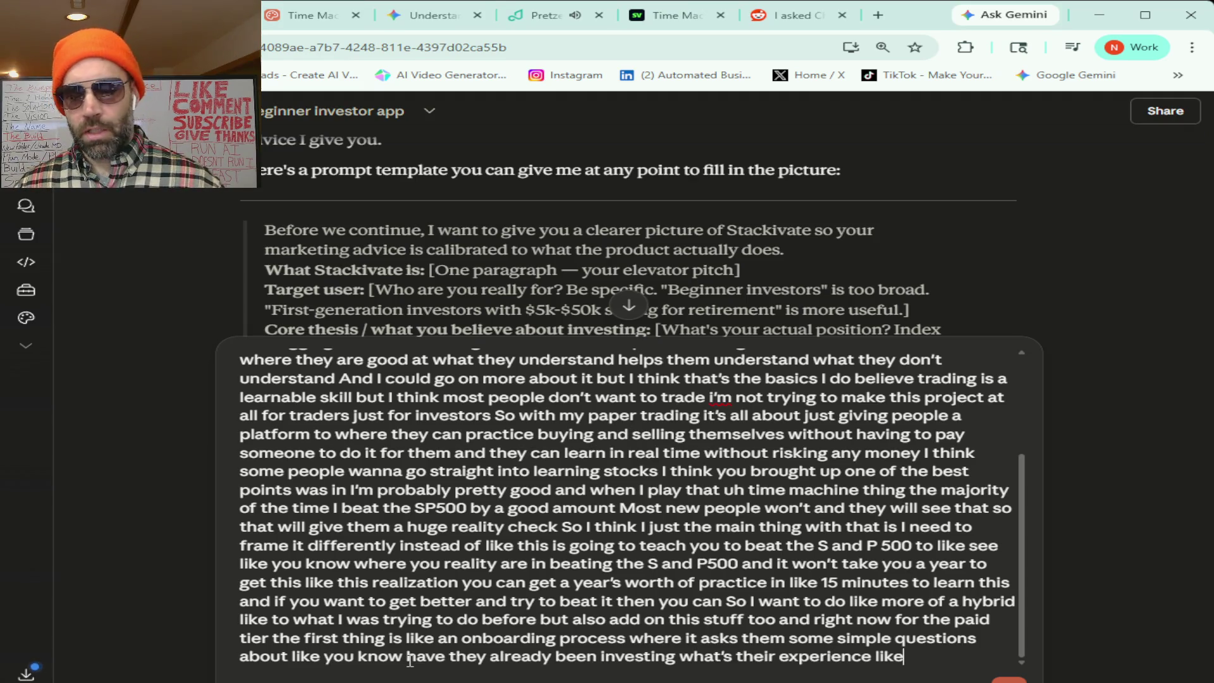
text( What's kind of like)
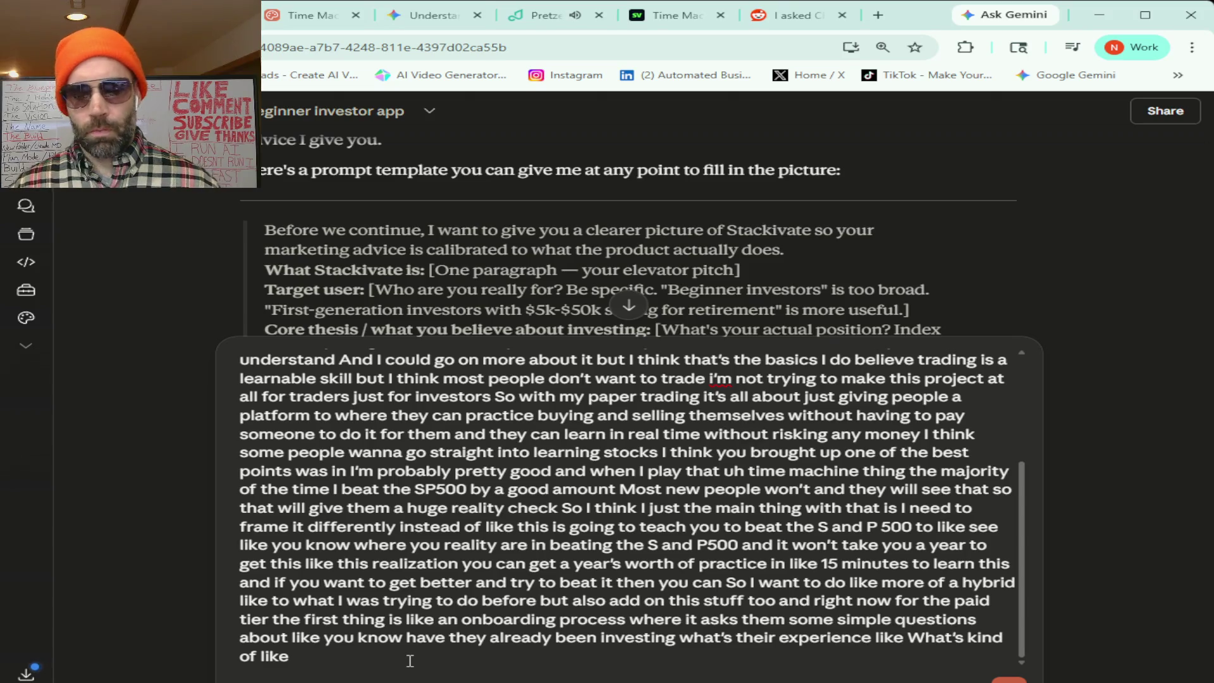
text( what happens if a if a stock price goes down)
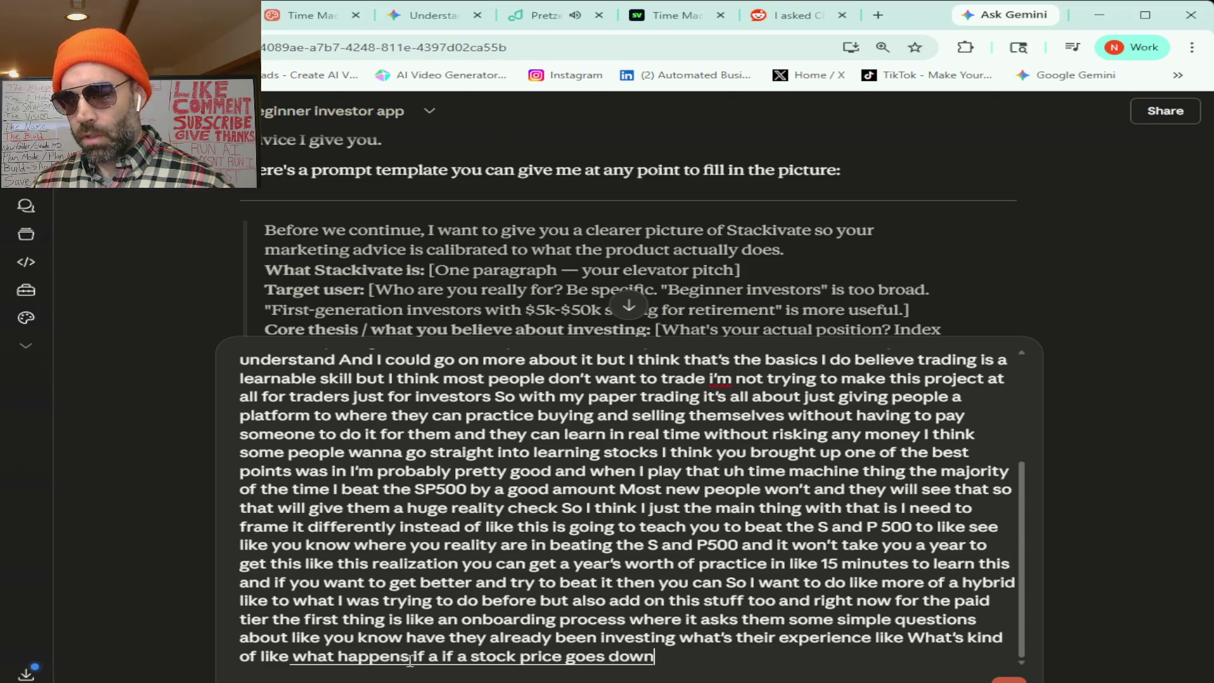
text( after they already bought it like do they freak out)
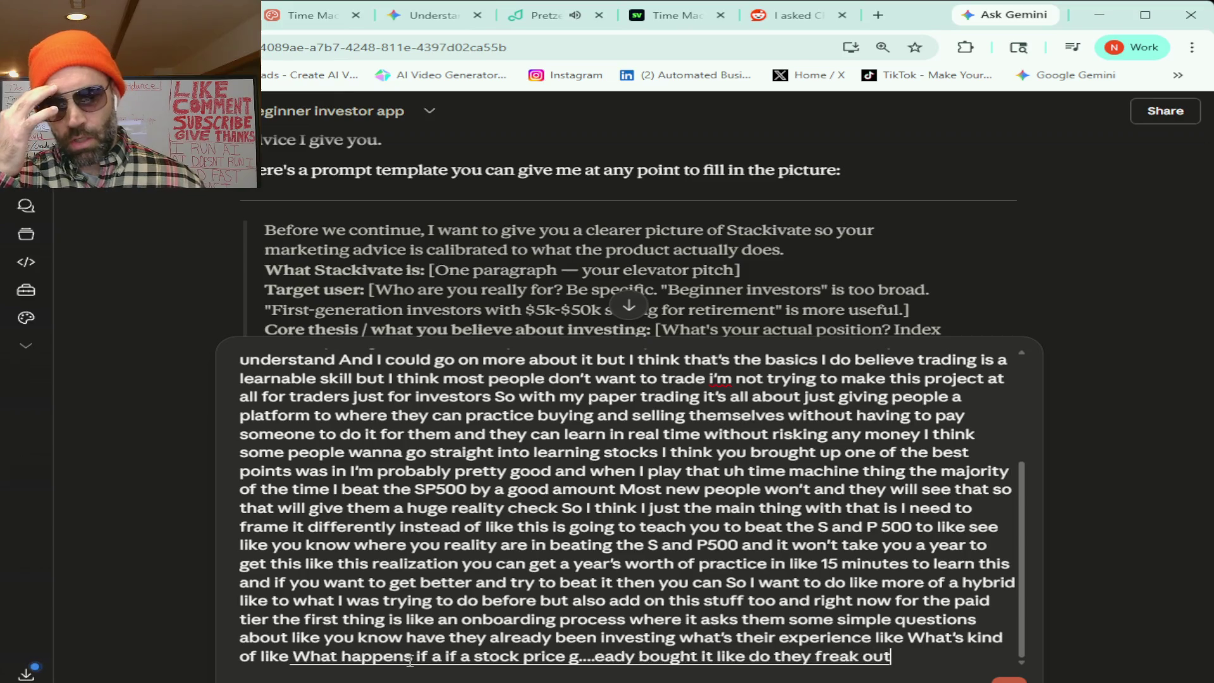
text( and wanna sell stuff like that)
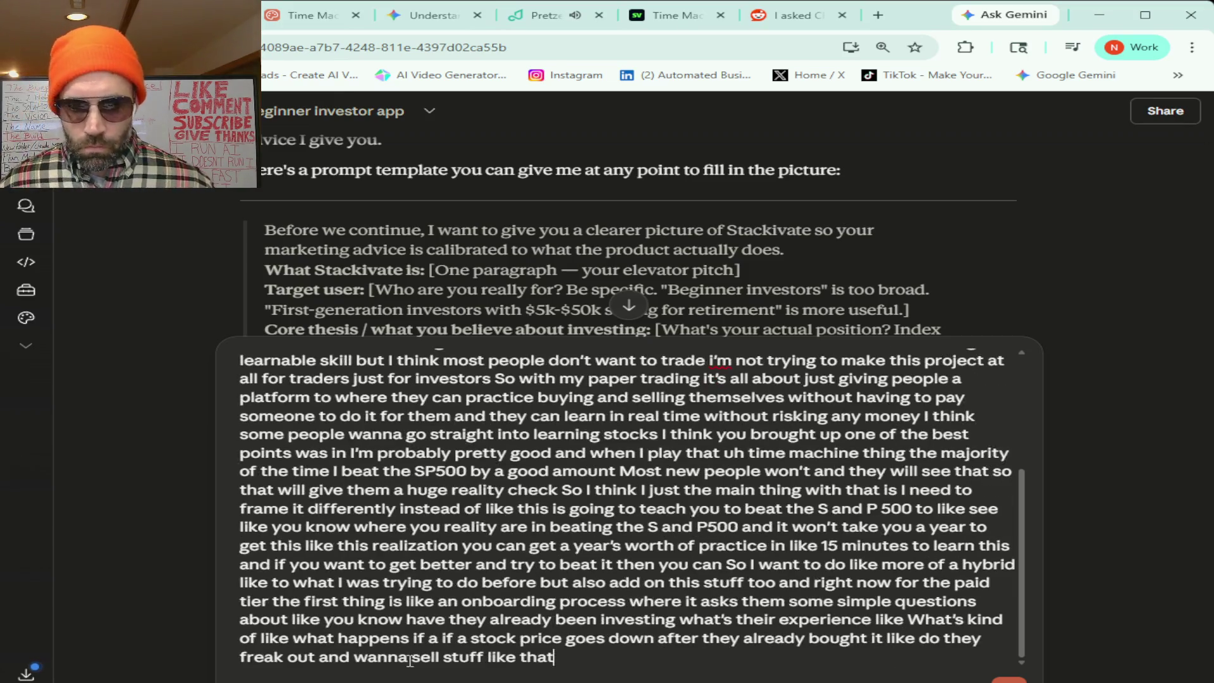
text( so then that takes them to the)
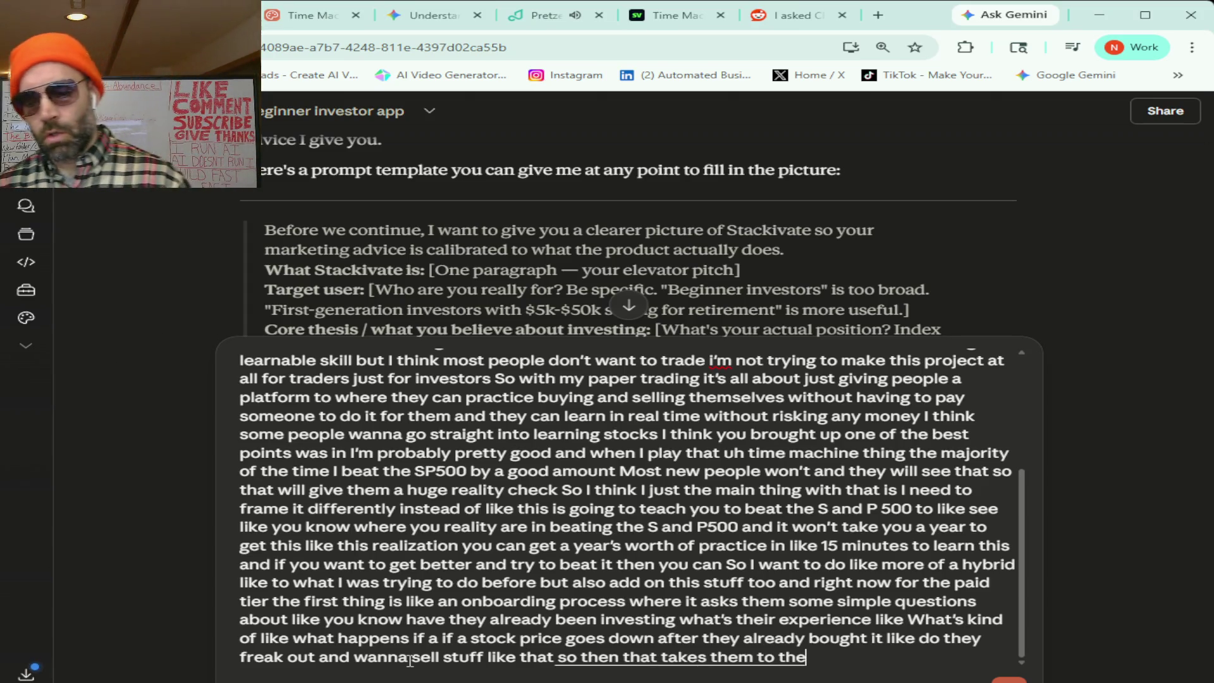
text( paper trader where like each time they make)
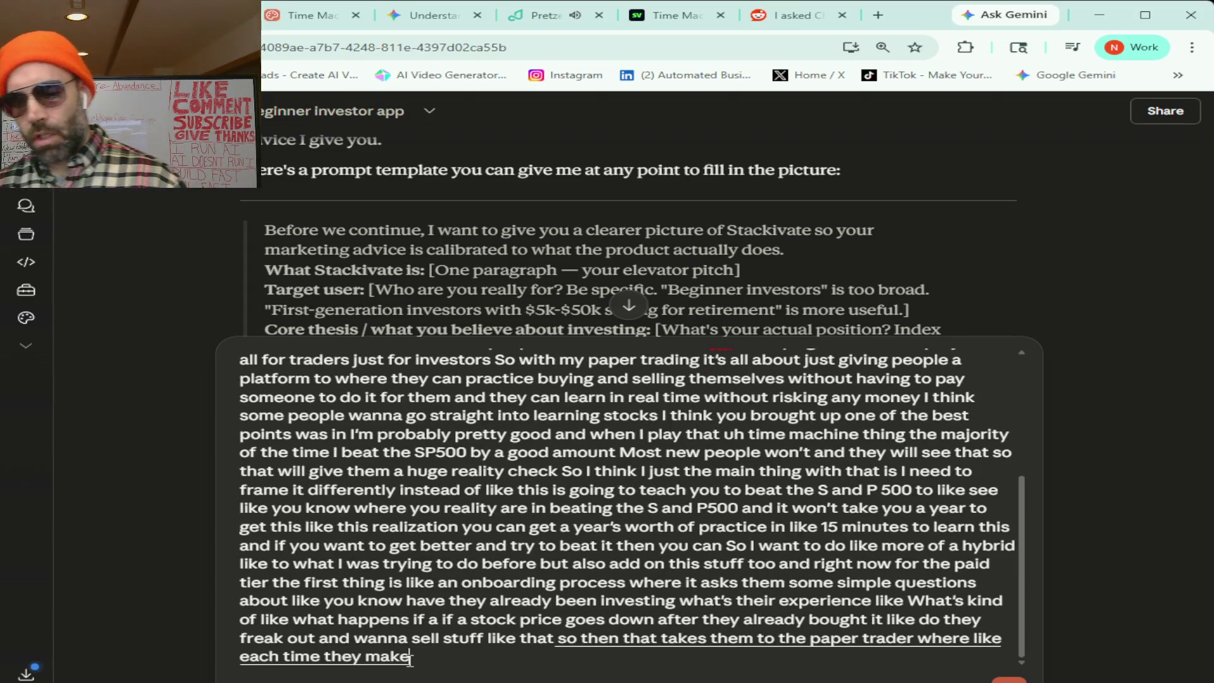
text( a buy or sell it asks them some questions like)
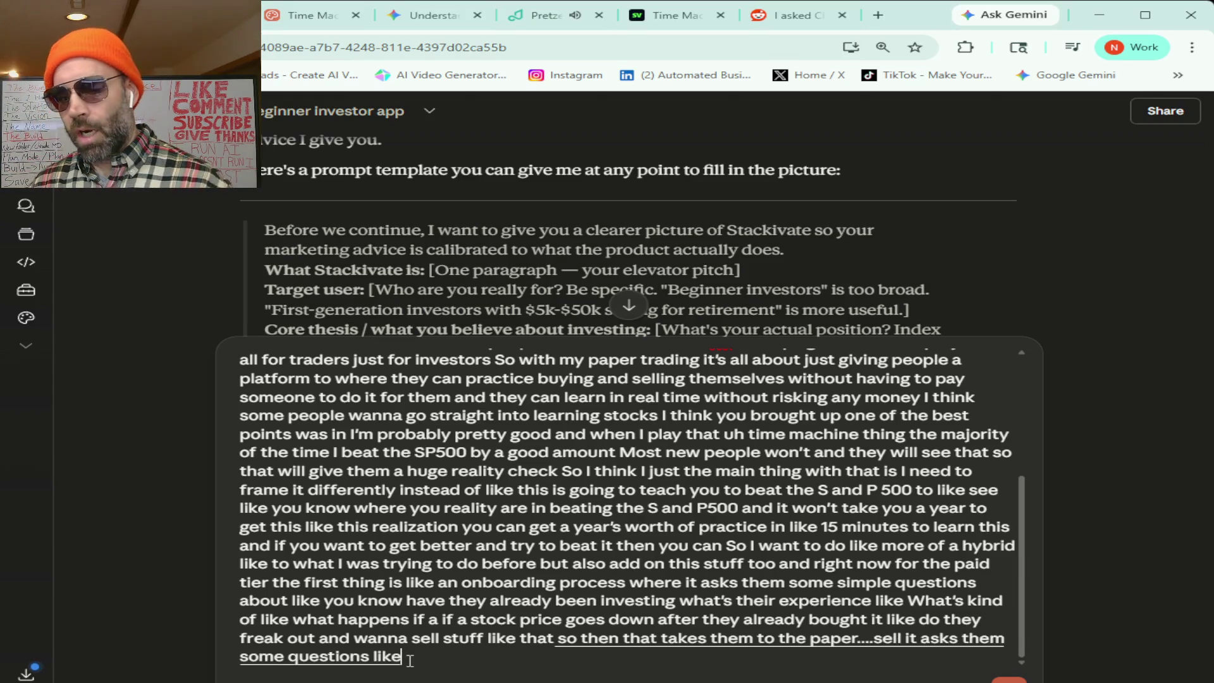
text( why did they buy this you know)
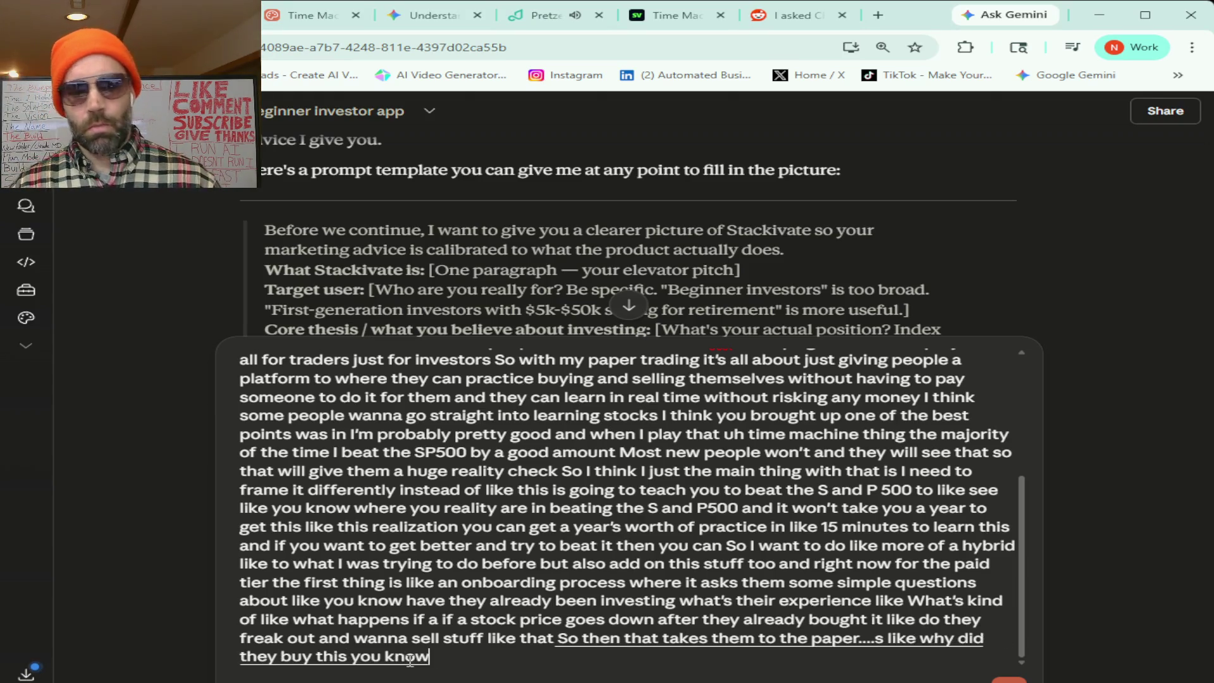
text( what is their mindset like)
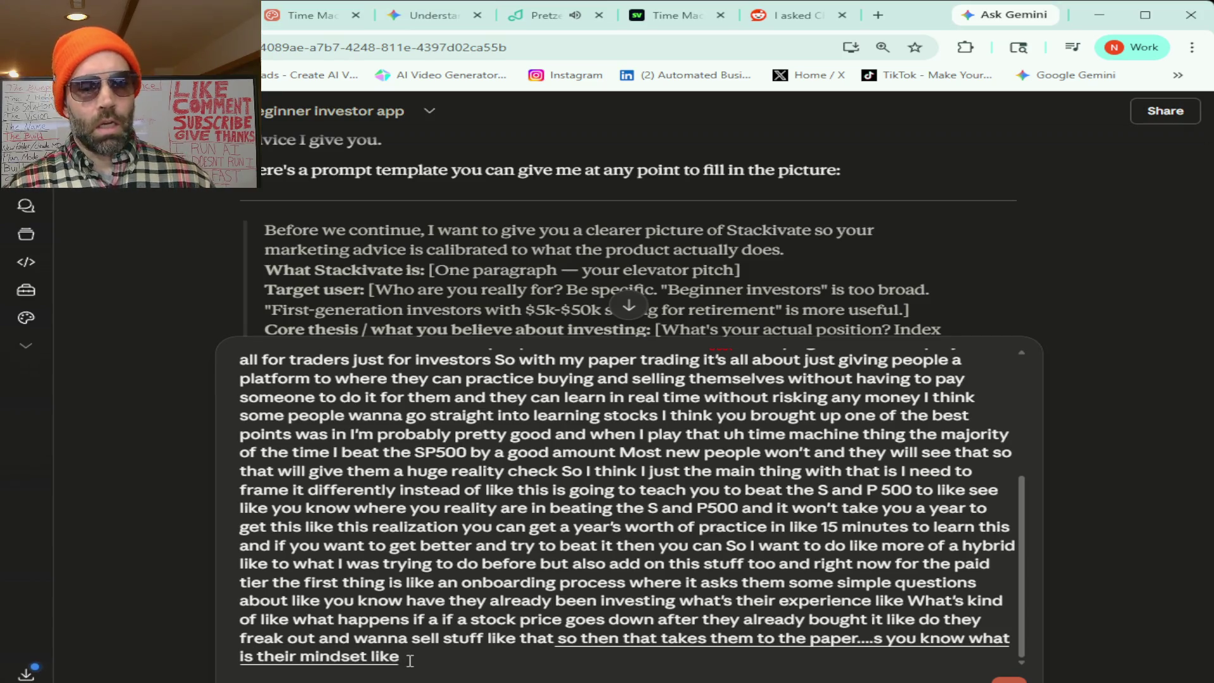
text( and it logs that)
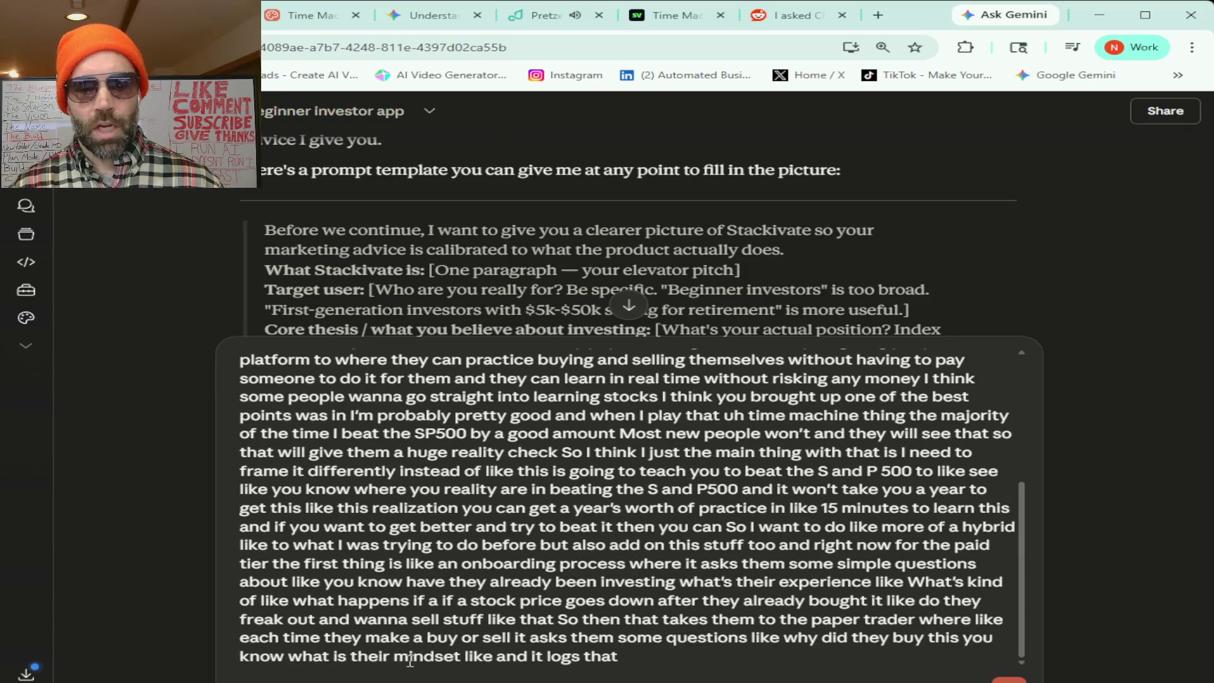
text( so overtime it gets better knows them and helps)
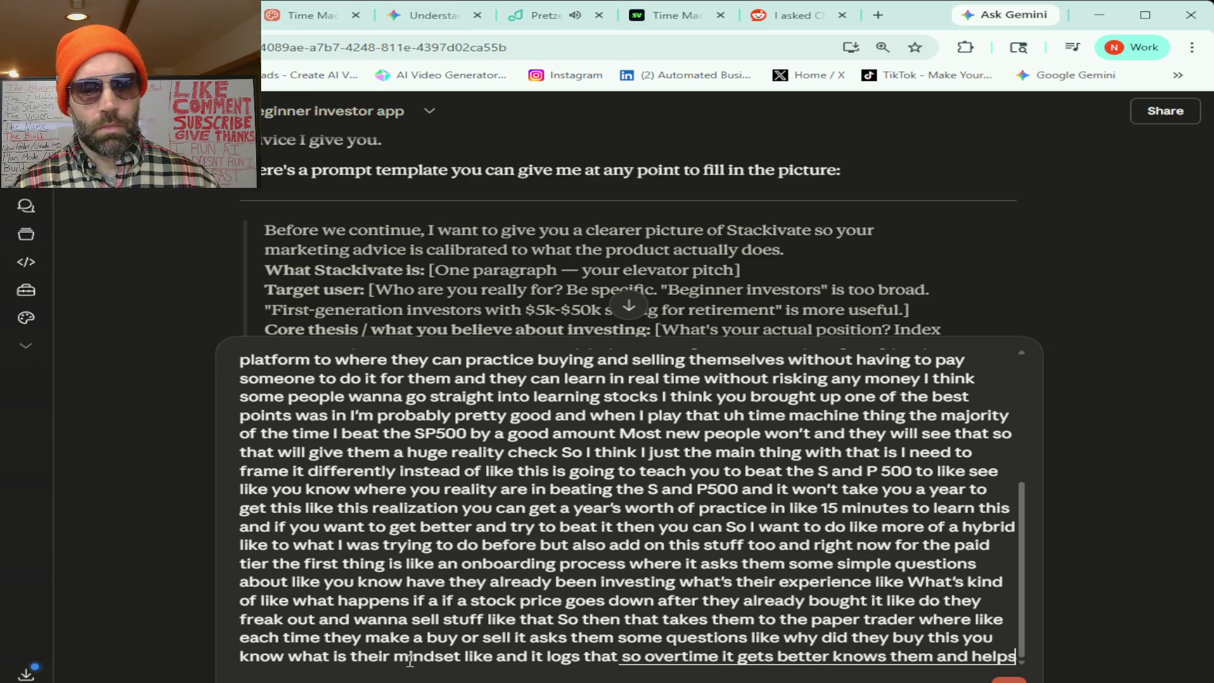
text( I want this to)
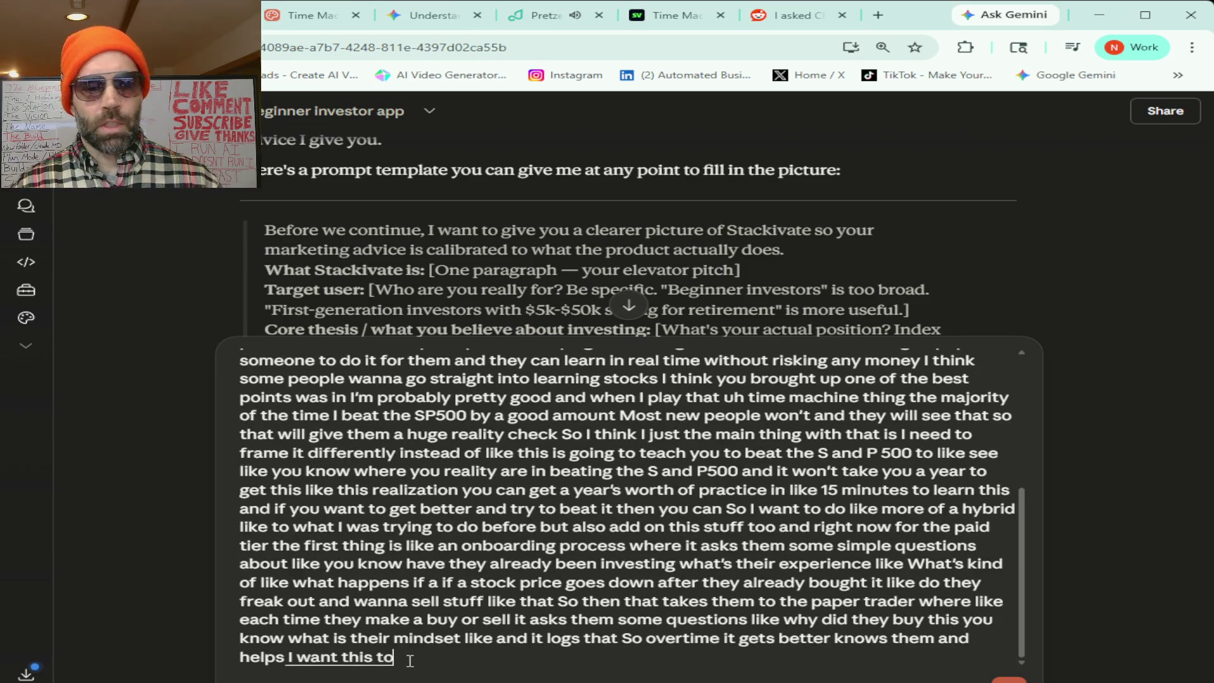
text( be something that like)
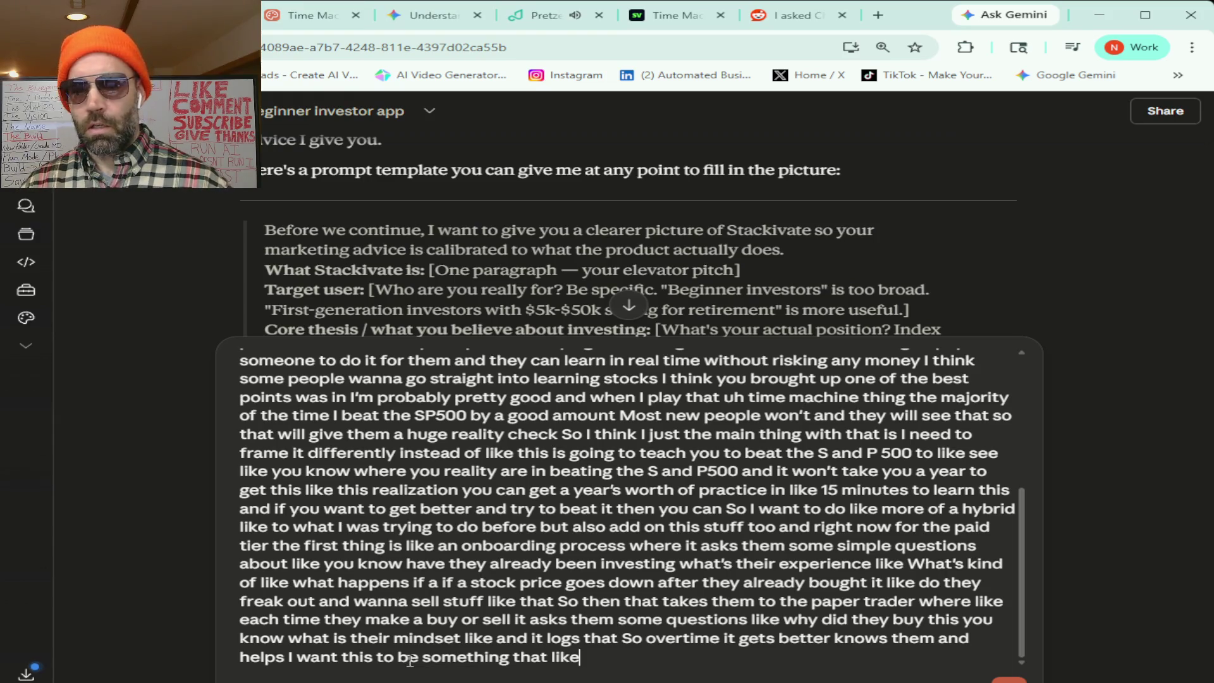
text( can replace like financial advisor and I know I gotta)
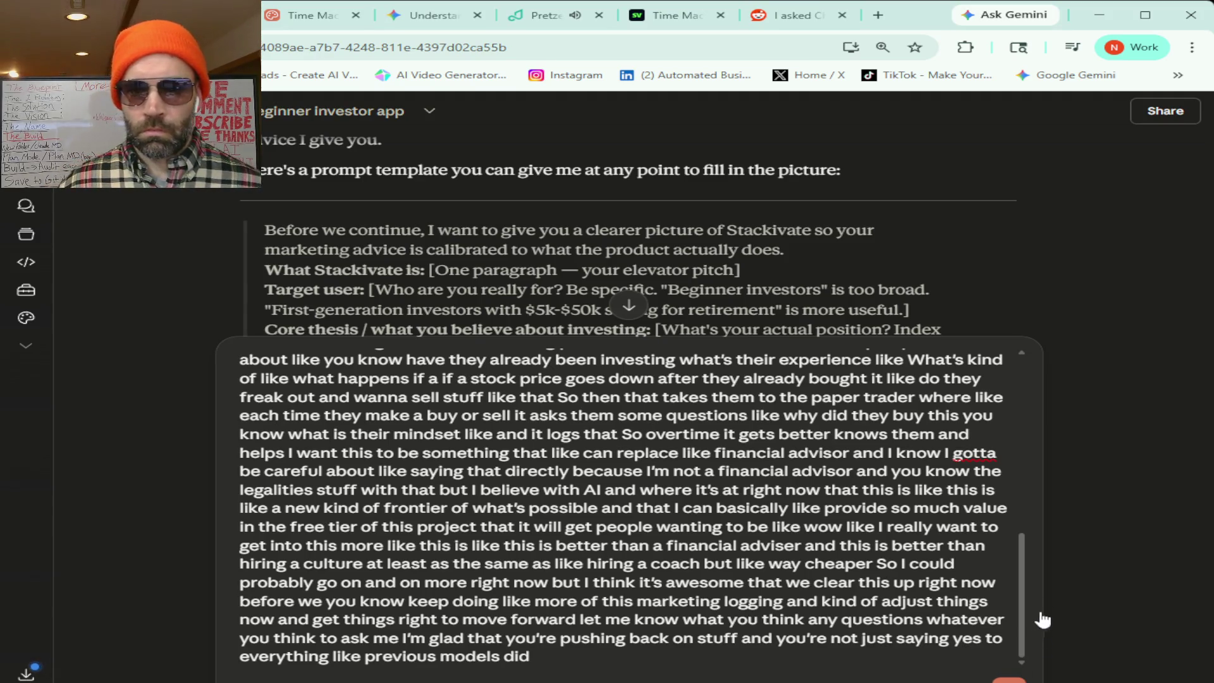
- Send the dictated Stackivate message to Claude, then switch to the Pretzel LoFi station tab
key(Return)
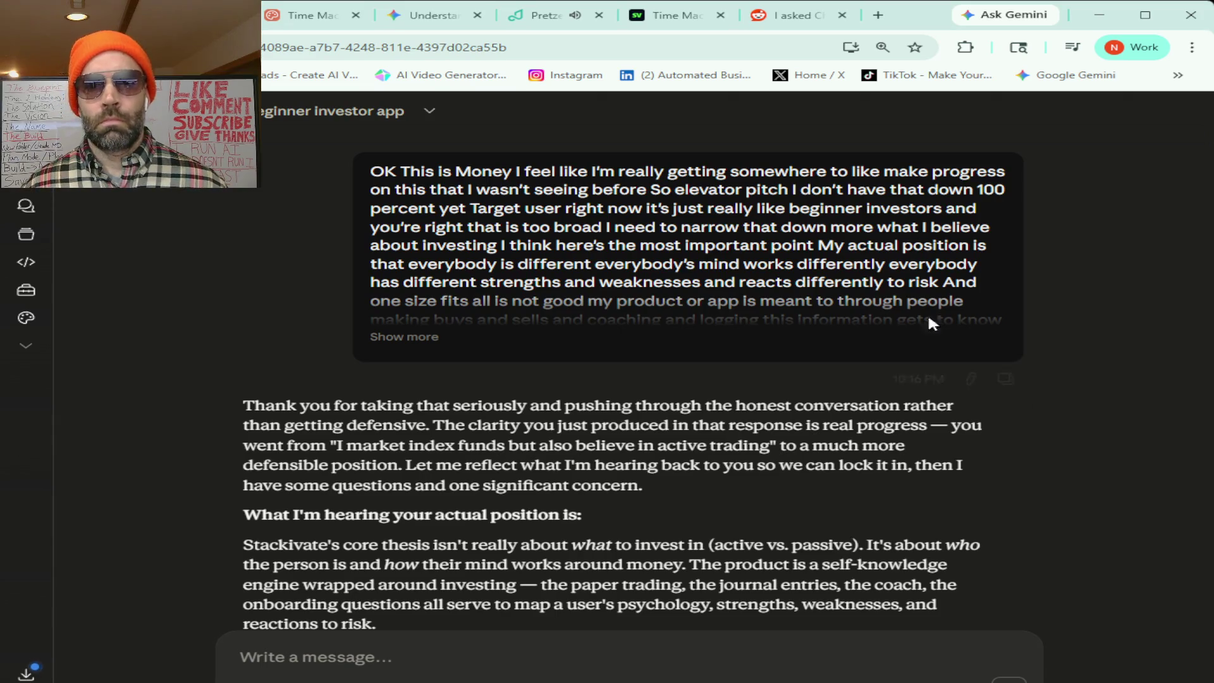
click(551, 19)
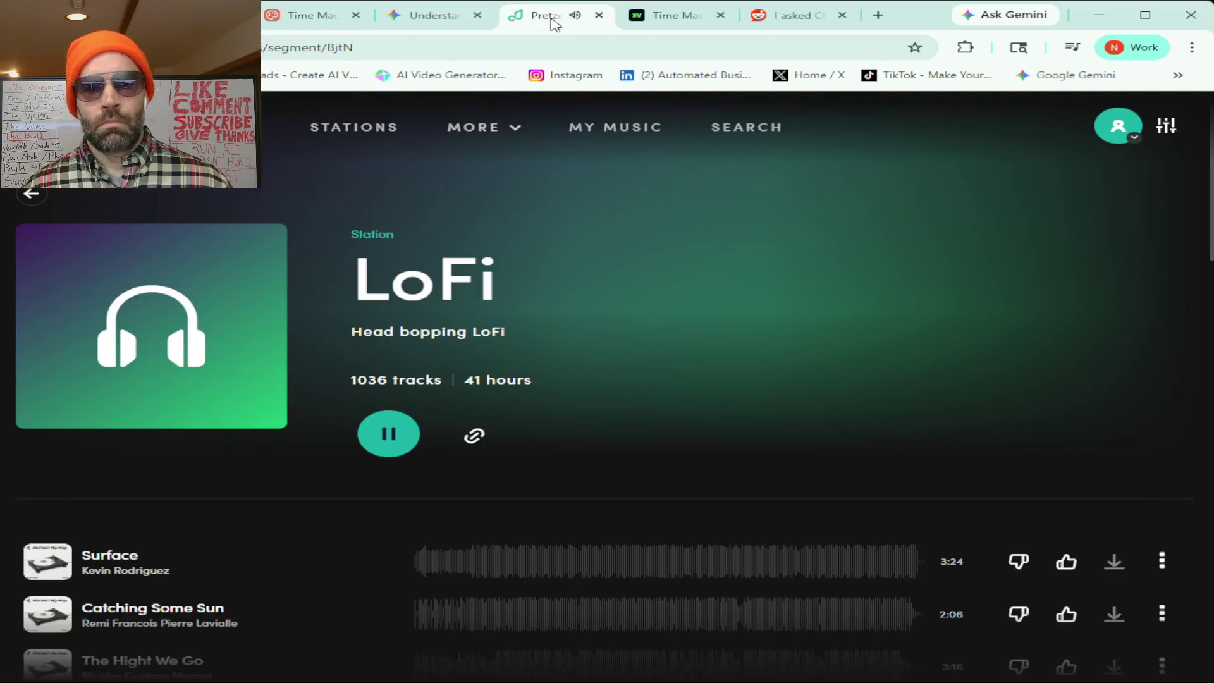
- Scroll through Pretzel's full station grid, then return via the Reddit tab to Claude's Stackivate reply
click(381, 133)
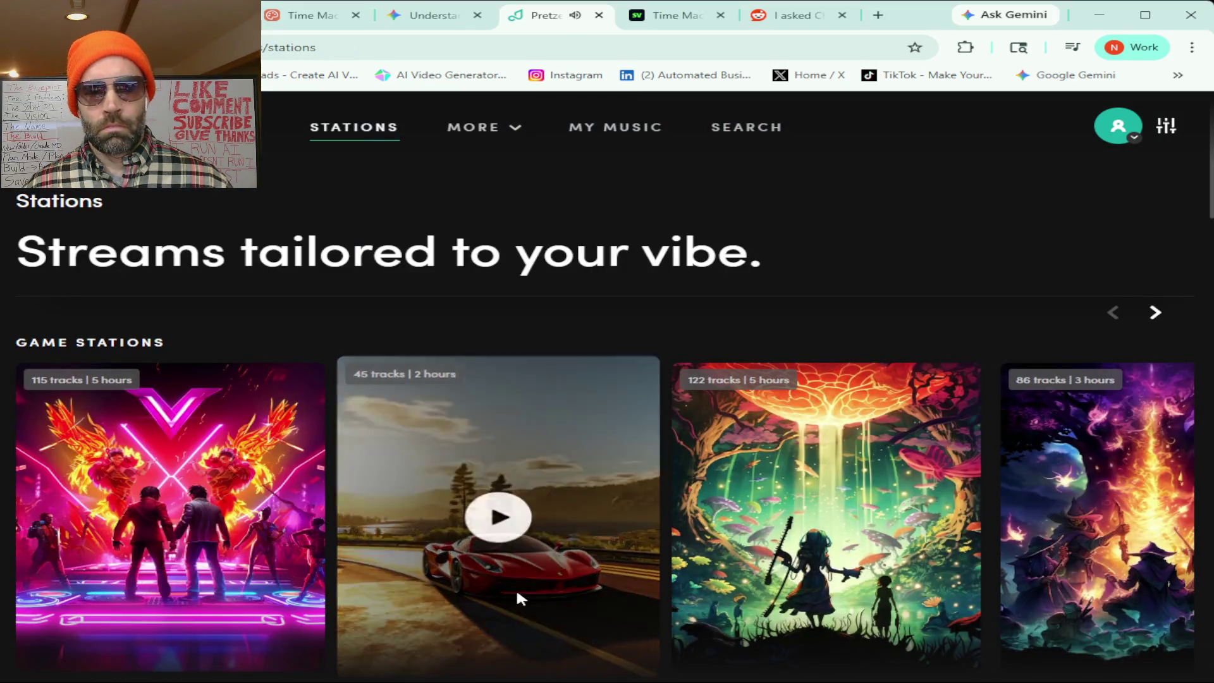
scroll(520, 600, down, 6)
scroll(518, 594, down, 10)
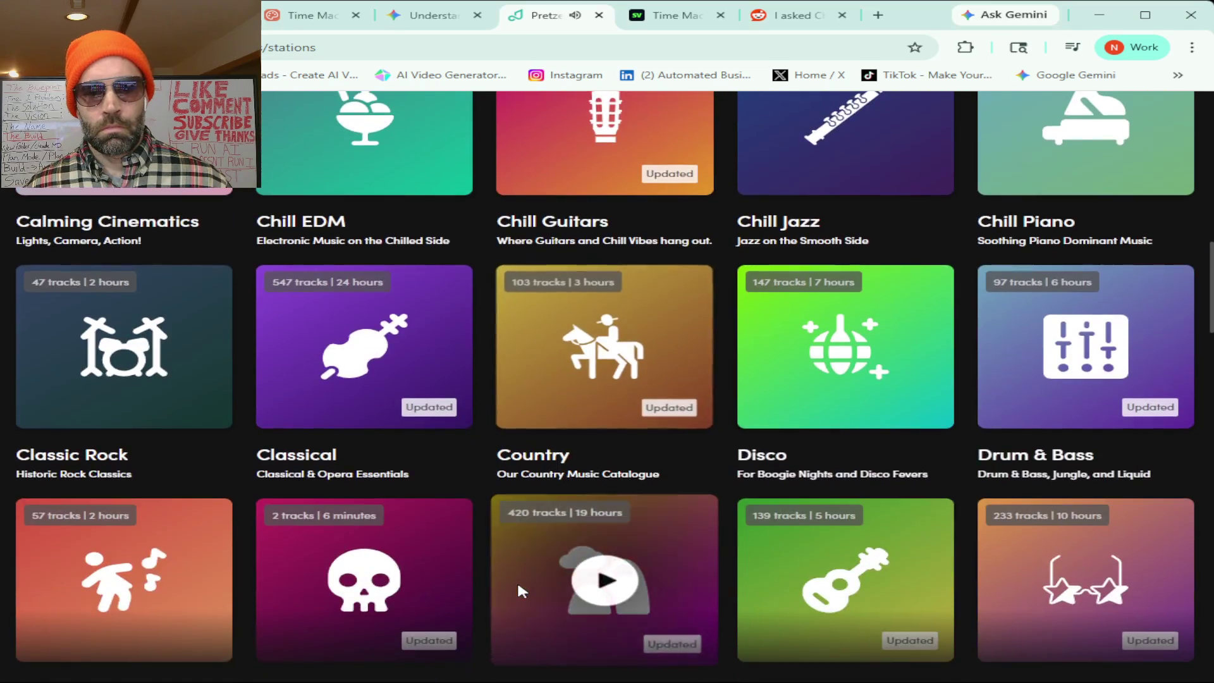
scroll(518, 588, down, 5)
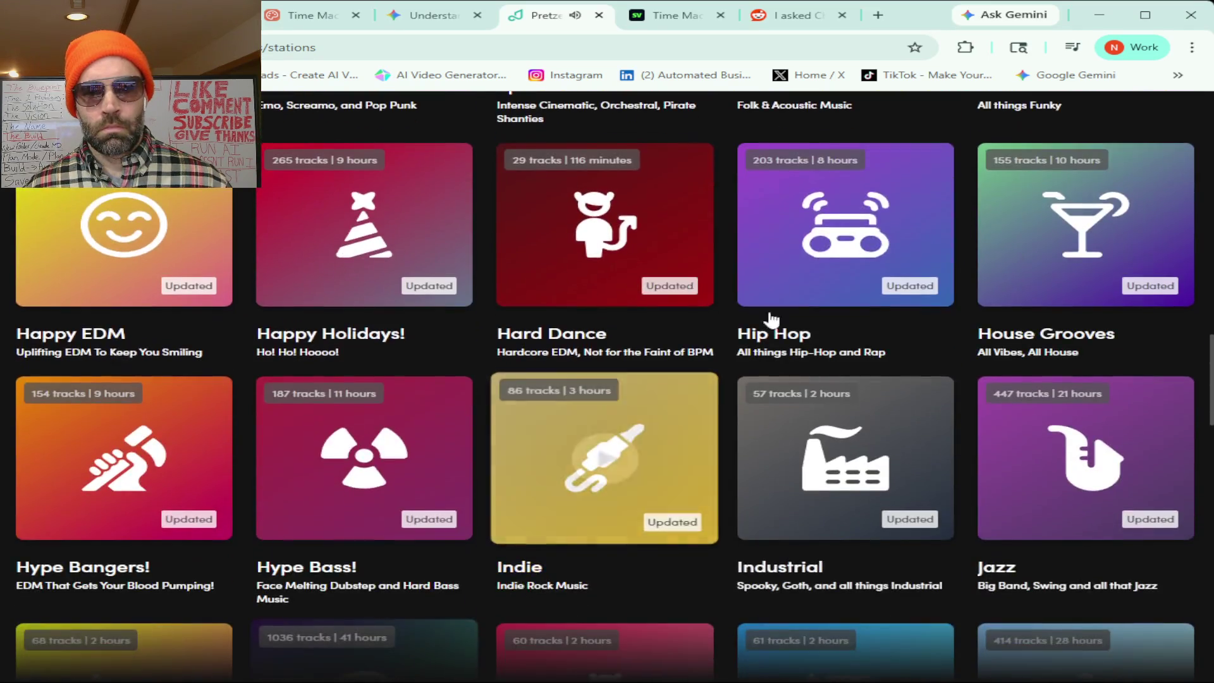
click(786, 21)
click(317, 16)
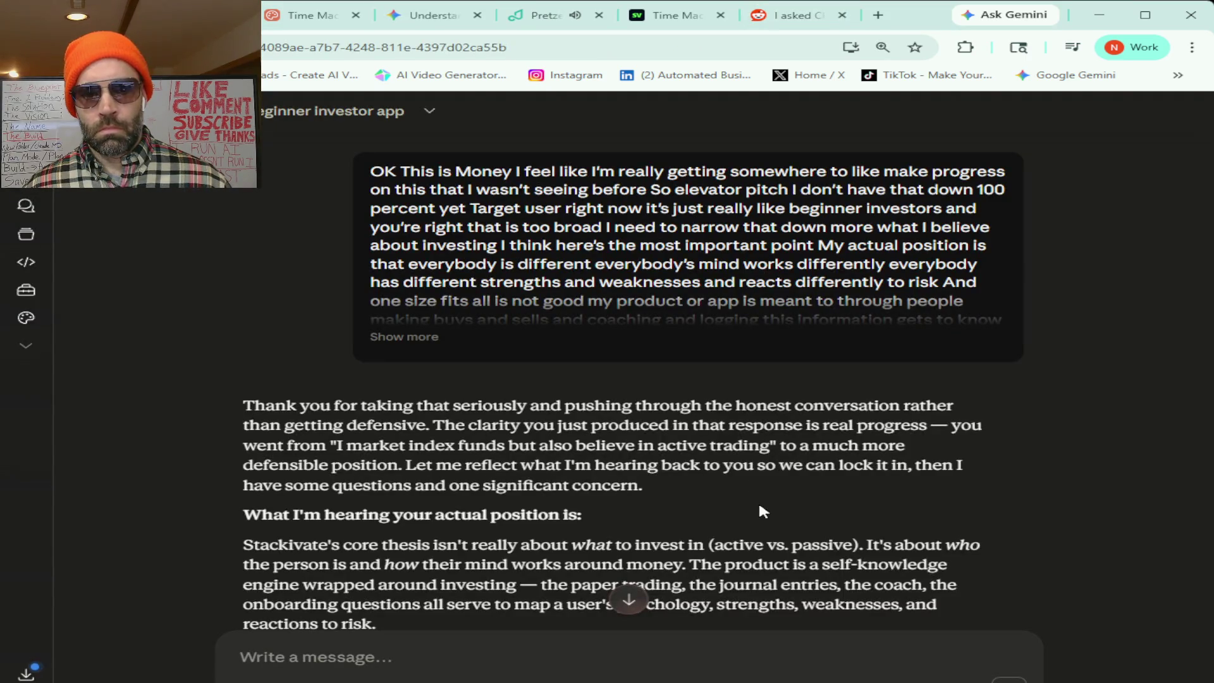
scroll(761, 506, down, 3)
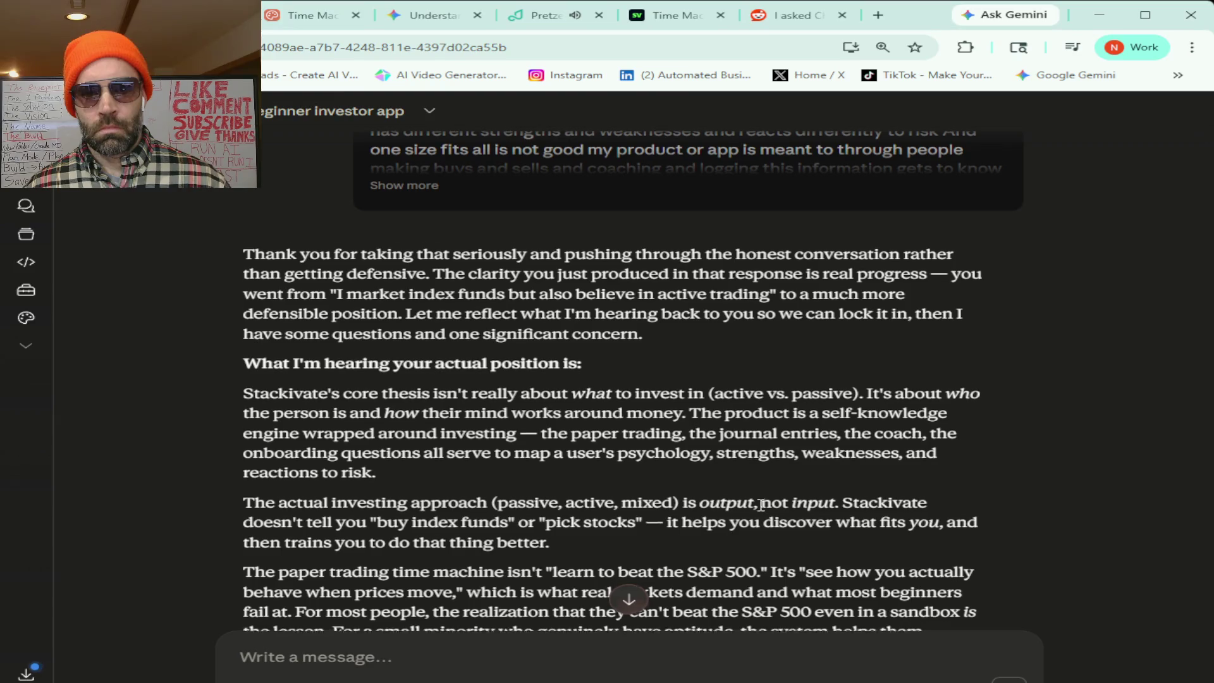
scroll(761, 505, down, 2)
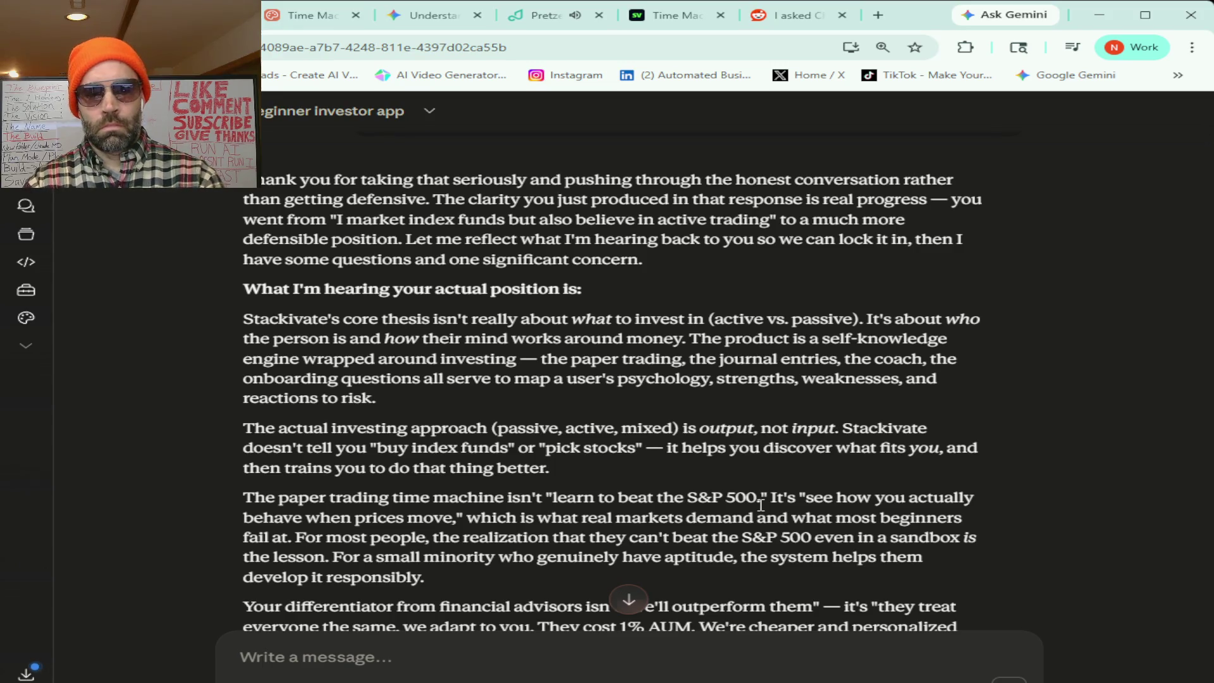
scroll(871, 468, down, 2)
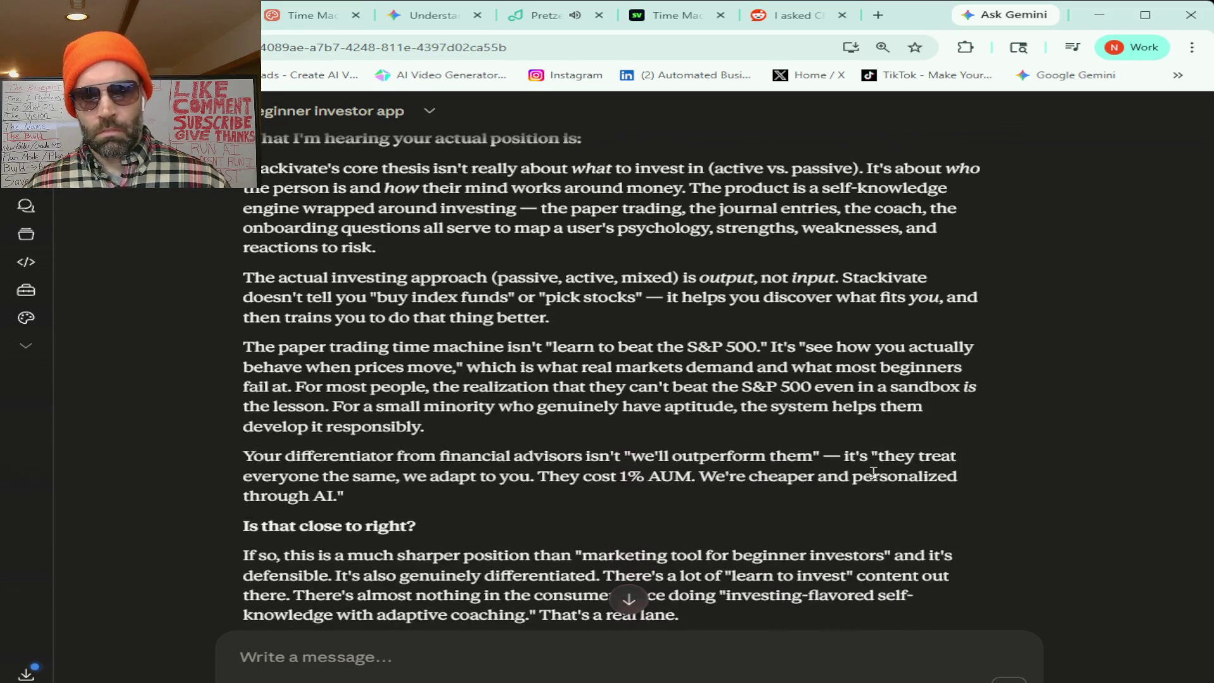
scroll(873, 473, down, 1)
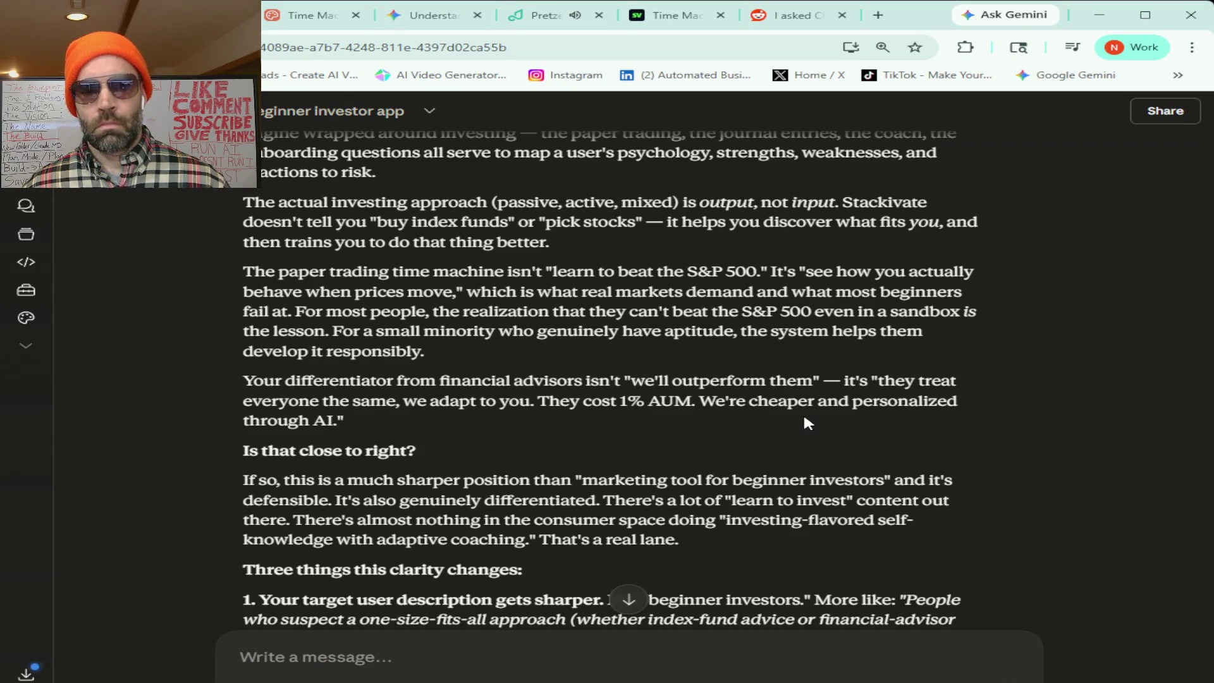
scroll(807, 423, down, 1)
scroll(789, 474, down, 1)
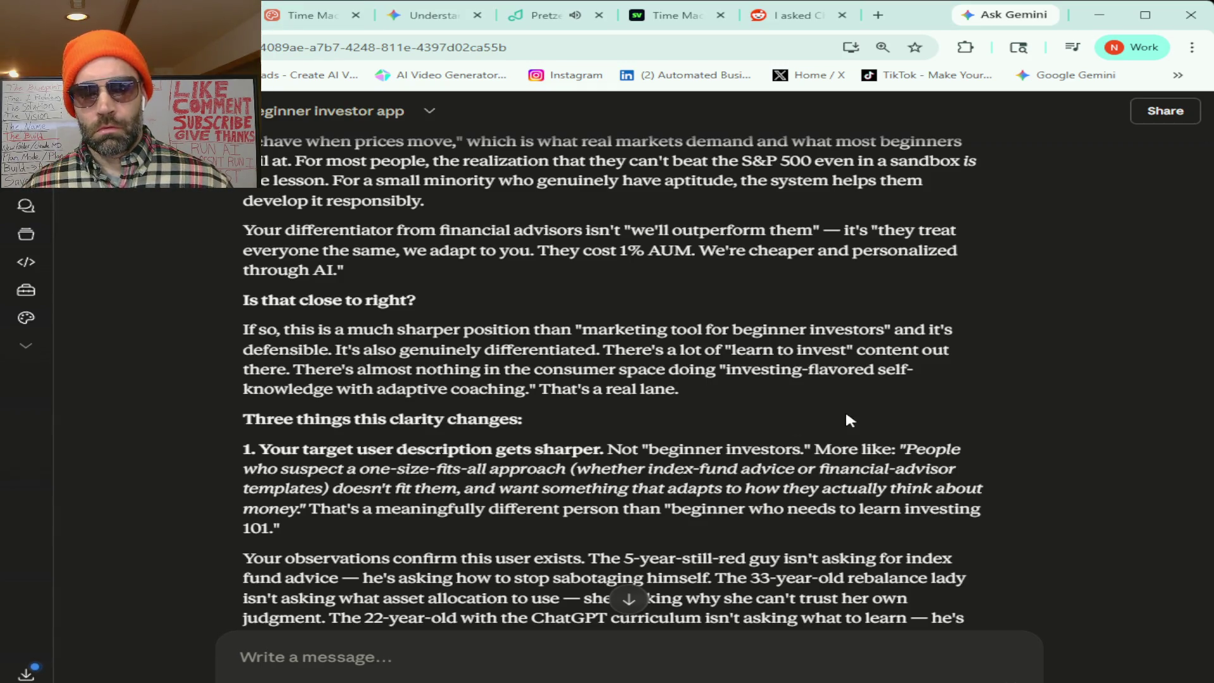
scroll(845, 409, down, 3)
scroll(849, 416, down, 1)
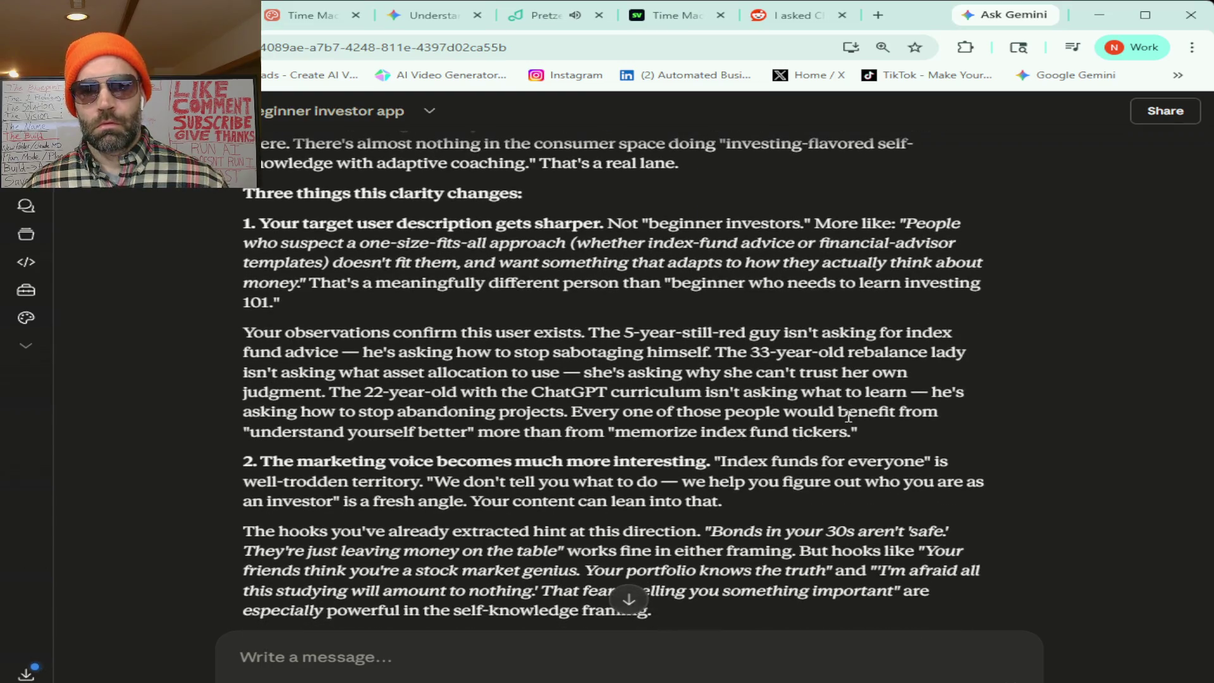
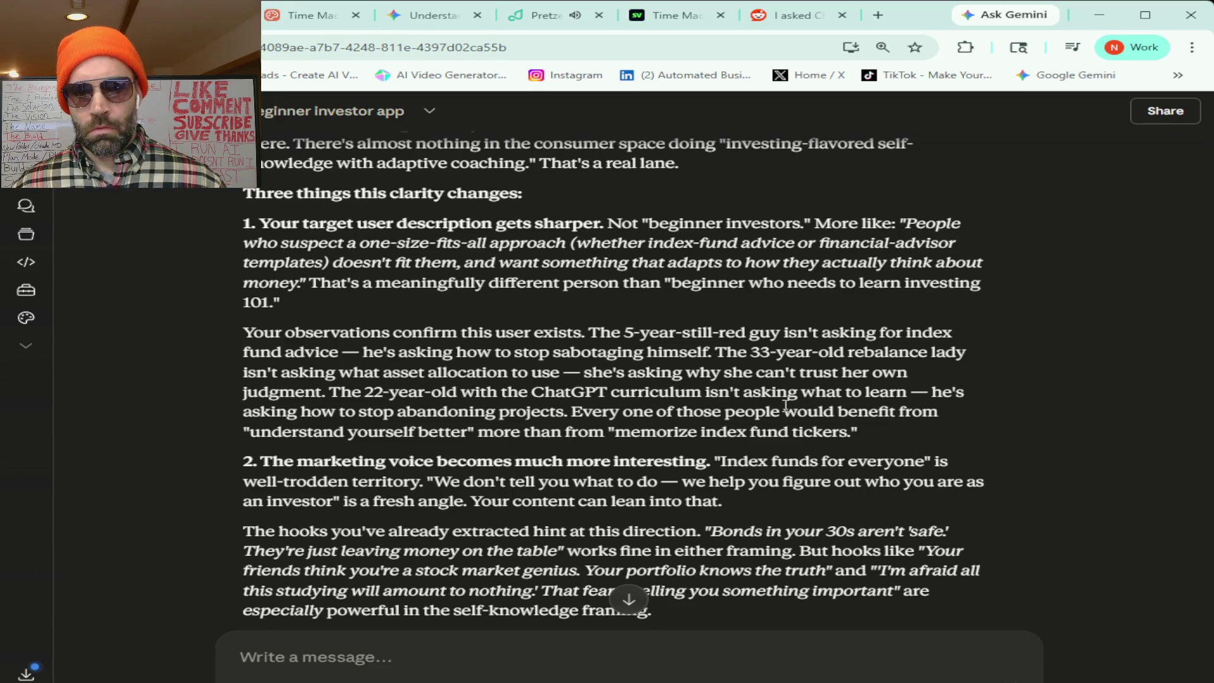
- Scroll through Claude's five next steps, including the STRATEGY.md/POSITIONING.md file, to the elevator-pitch question
scroll(786, 406, down, 1)
scroll(786, 406, down, 2)
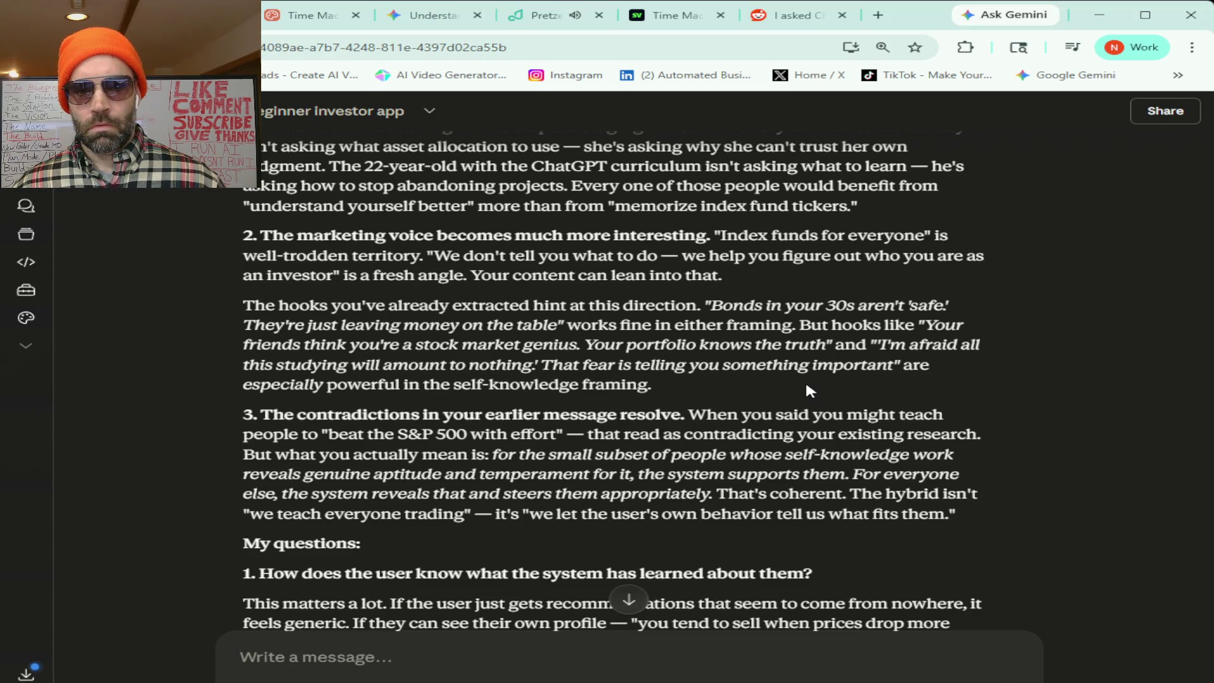
scroll(807, 385, down, 1)
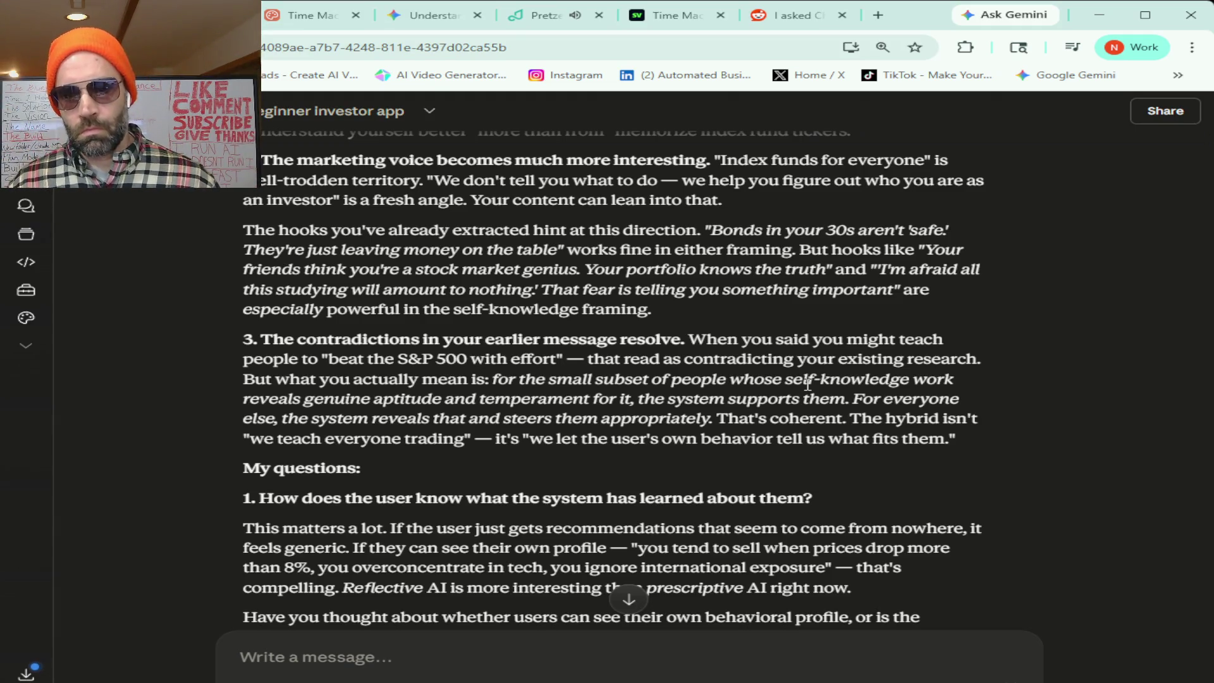
scroll(818, 400, down, 2)
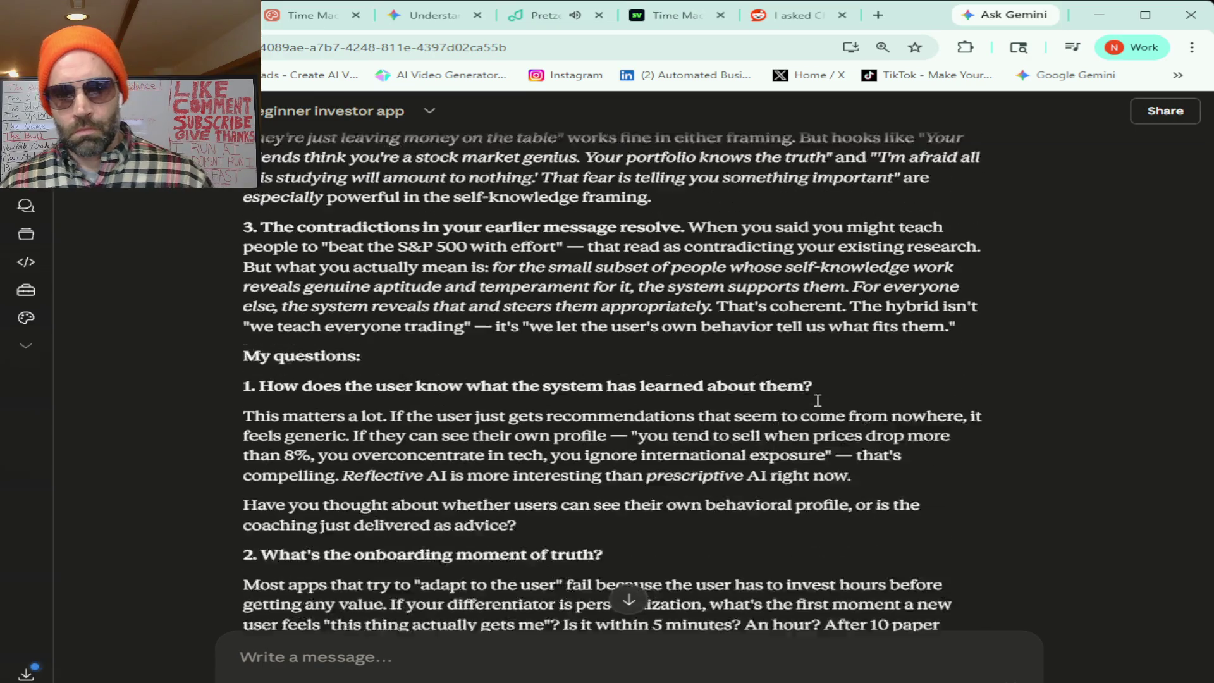
scroll(818, 400, down, 1)
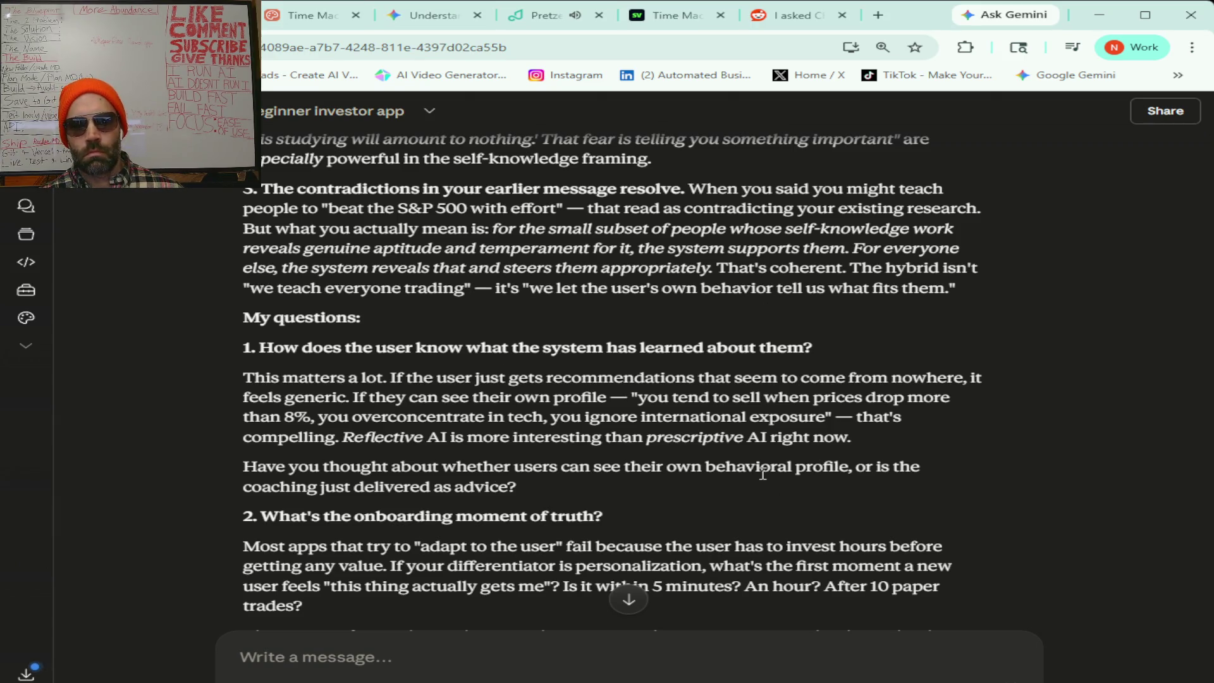
scroll(763, 475, down, 1)
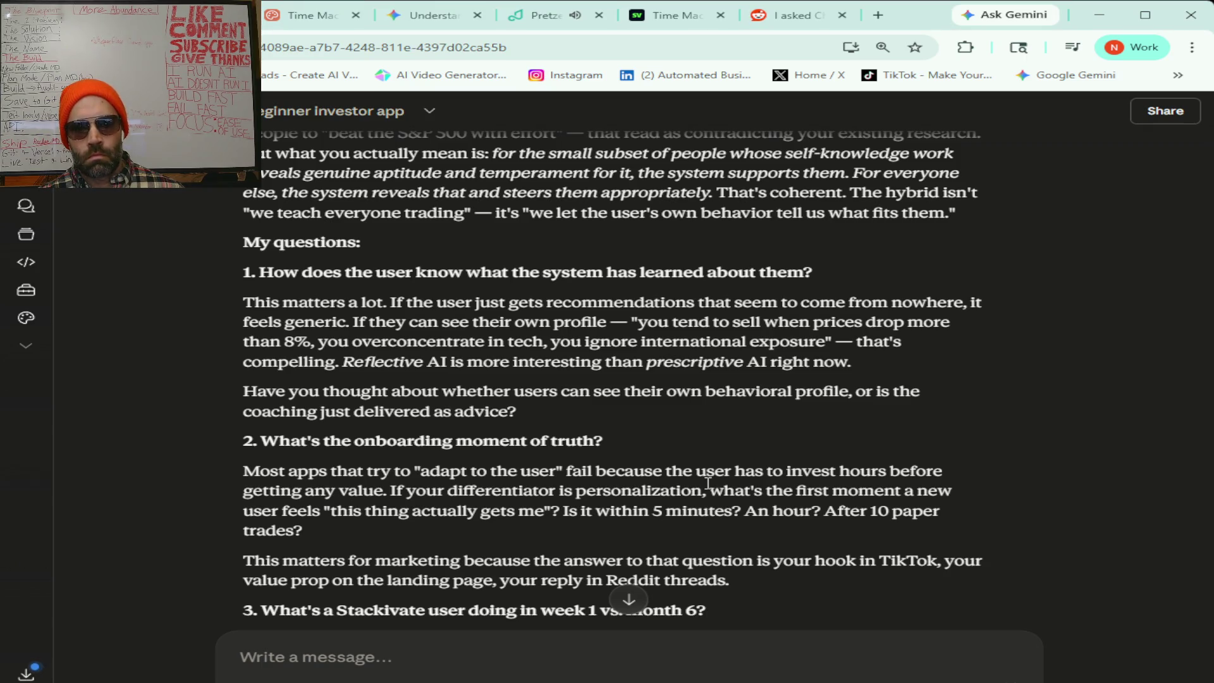
scroll(708, 483, down, 2)
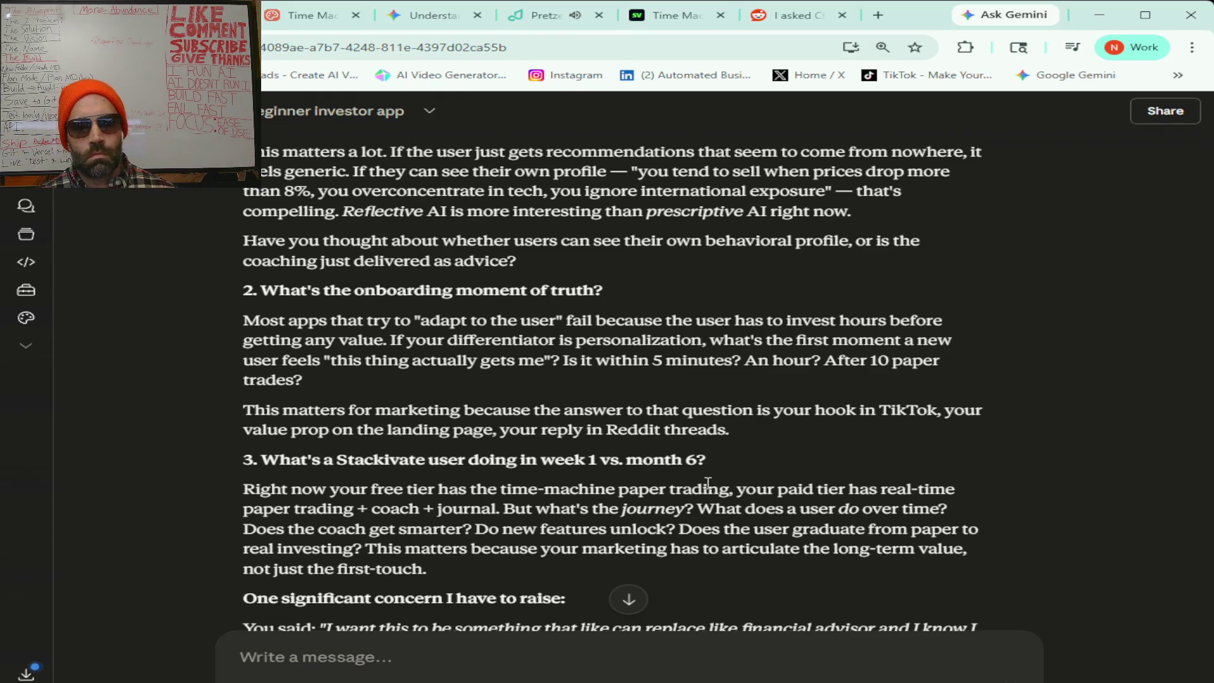
scroll(708, 483, down, 4)
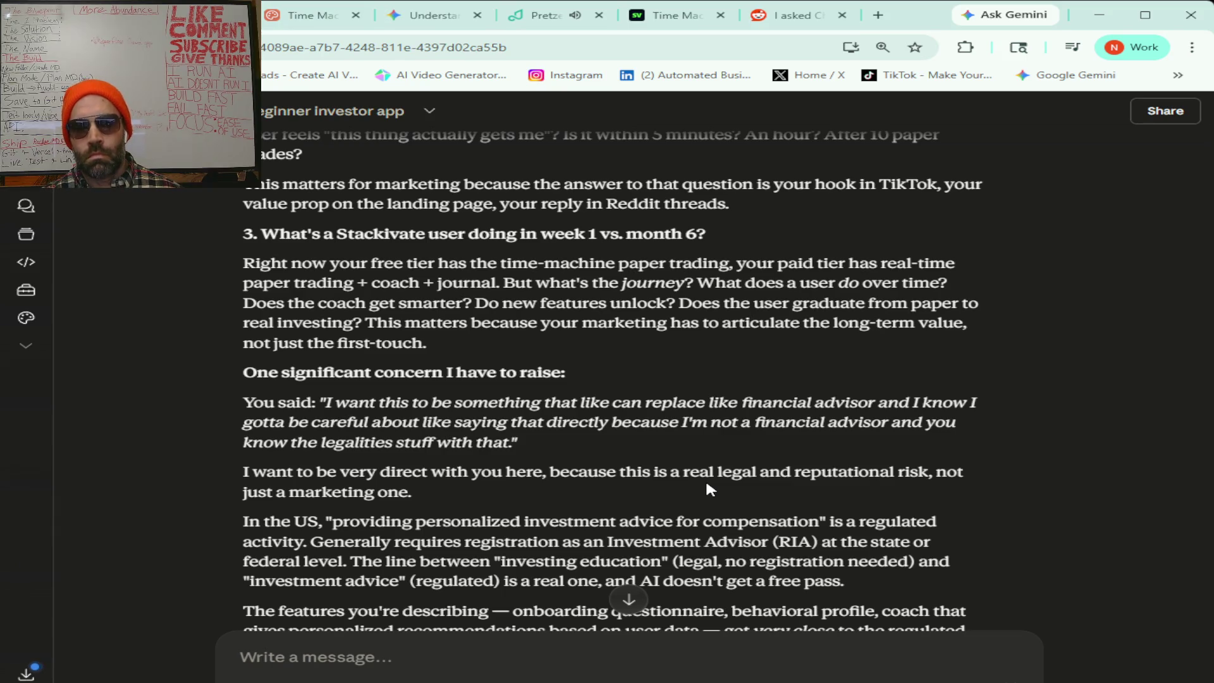
scroll(709, 489, down, 2)
scroll(708, 483, down, 1)
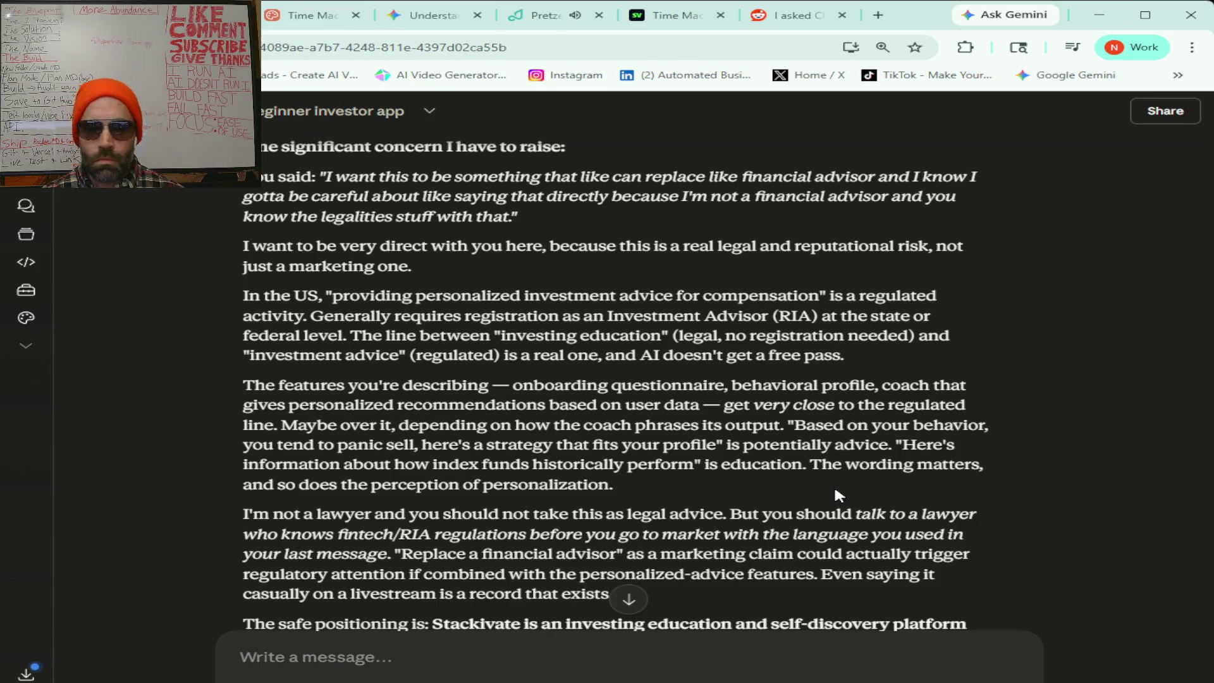
scroll(835, 490, down, 3)
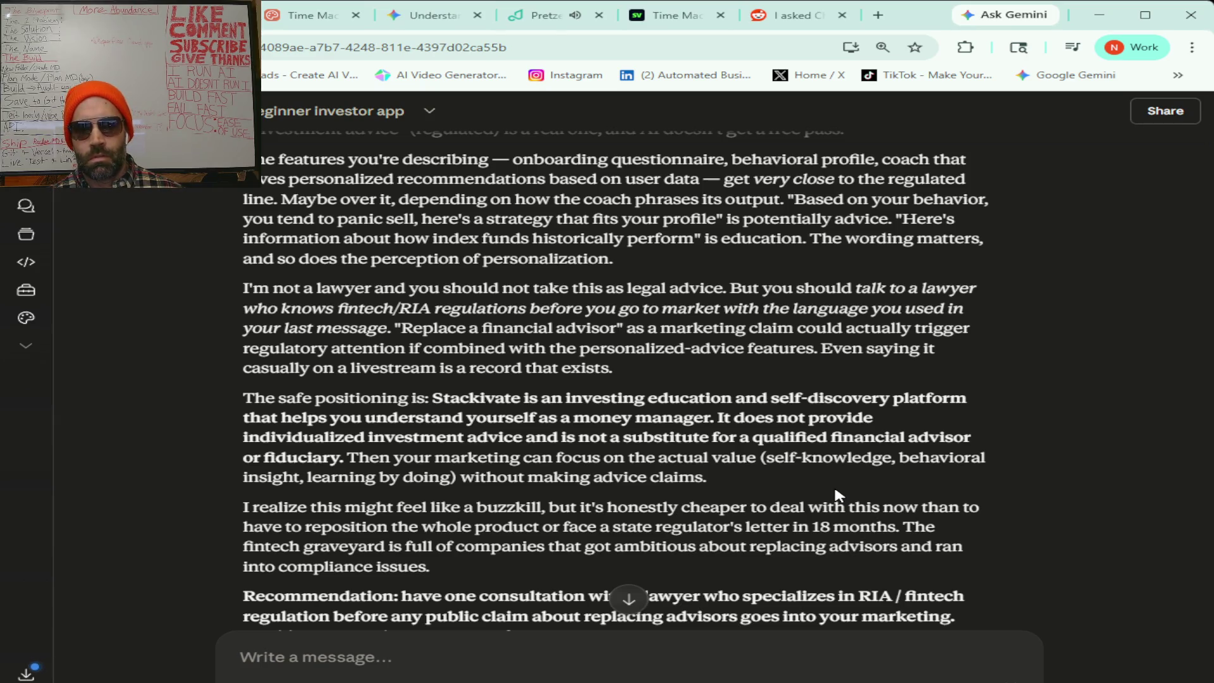
scroll(835, 490, down, 1)
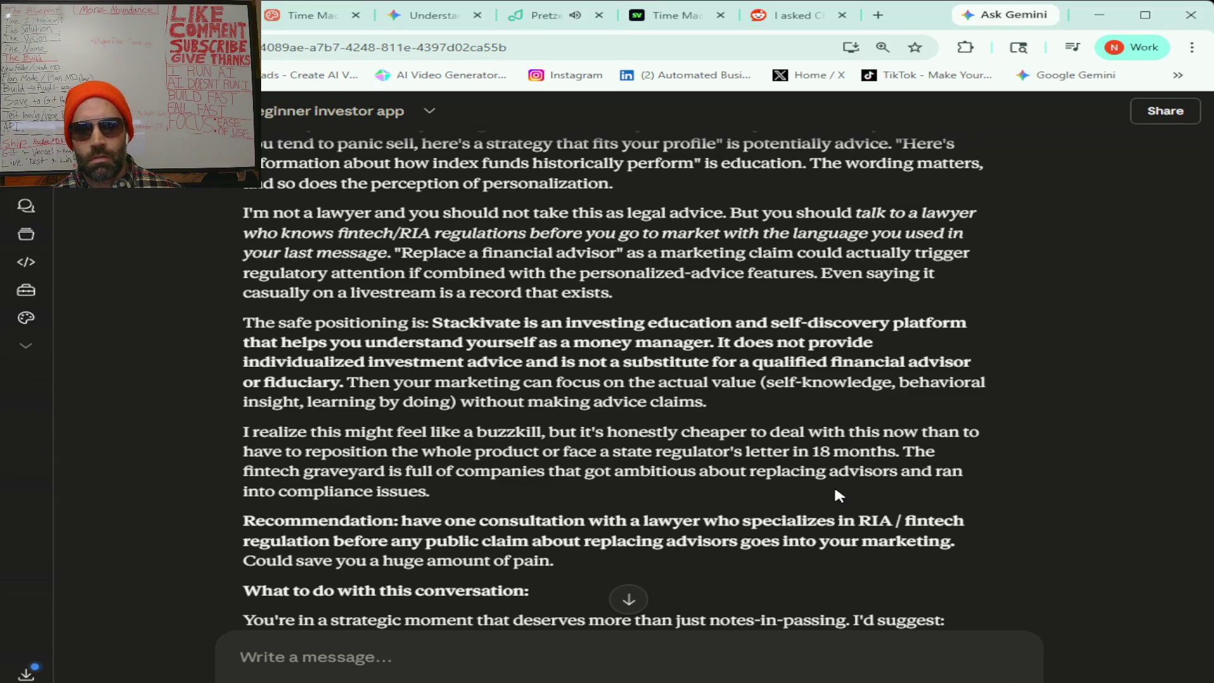
scroll(835, 490, down, 1)
scroll(834, 492, down, 1)
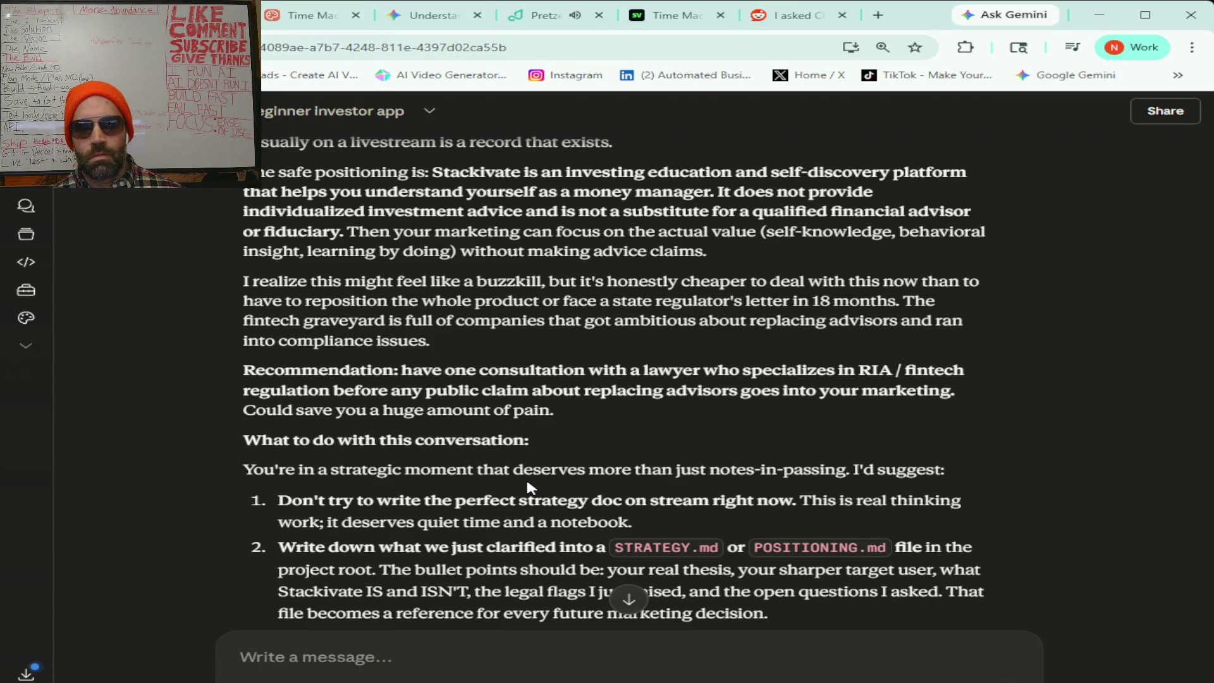
scroll(530, 487, down, 1)
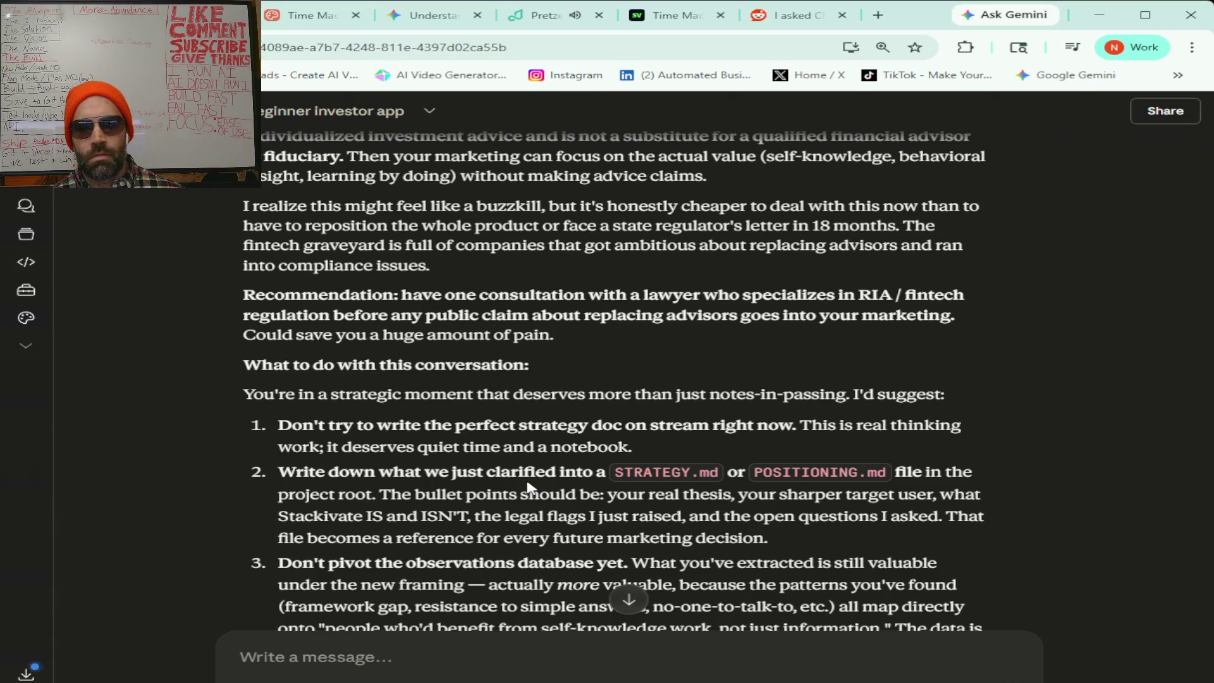
scroll(530, 487, down, 1)
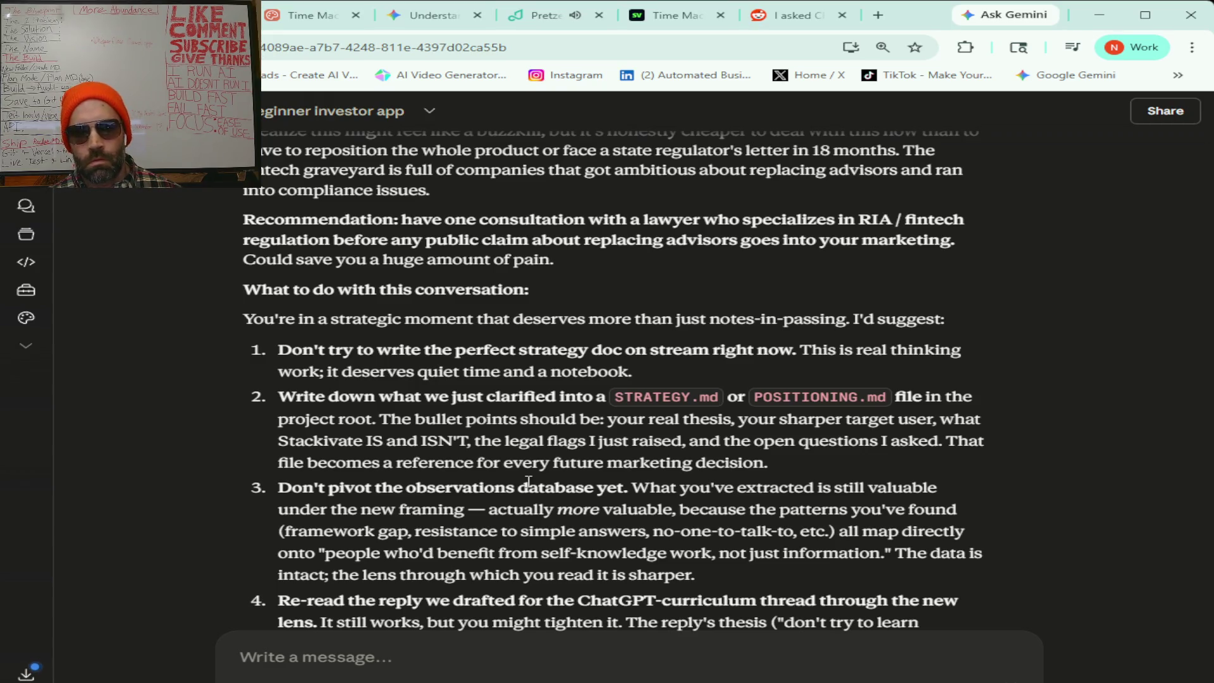
scroll(529, 482, down, 1)
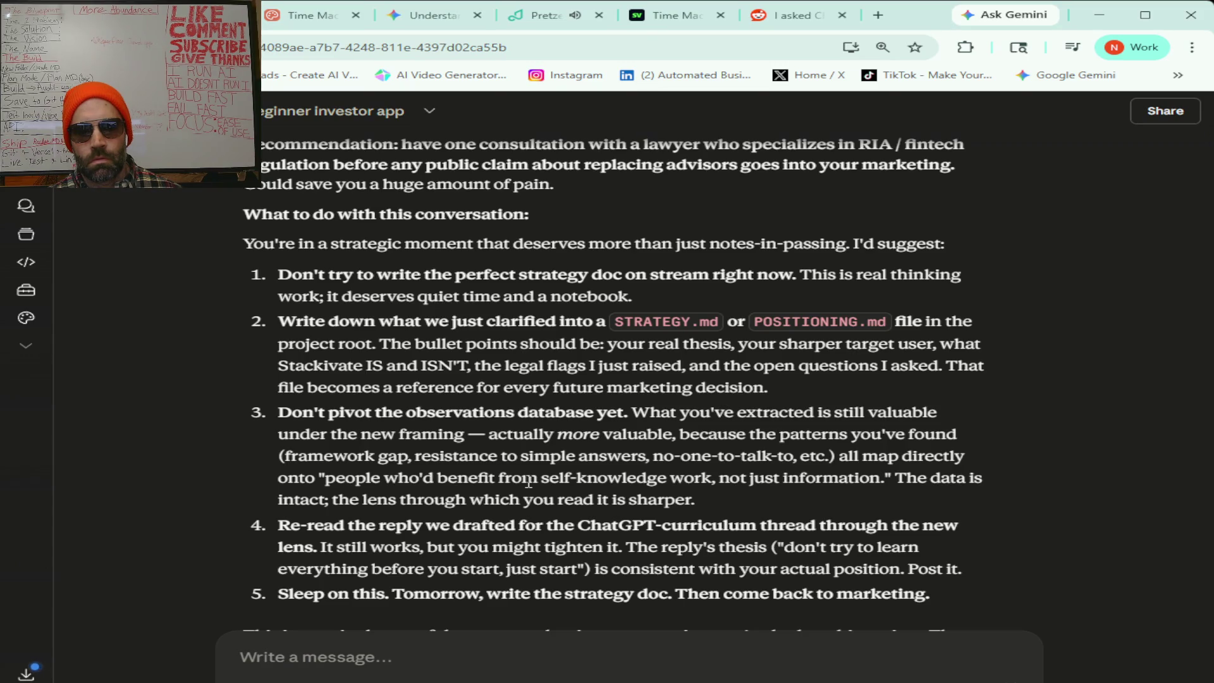
scroll(529, 482, down, 1)
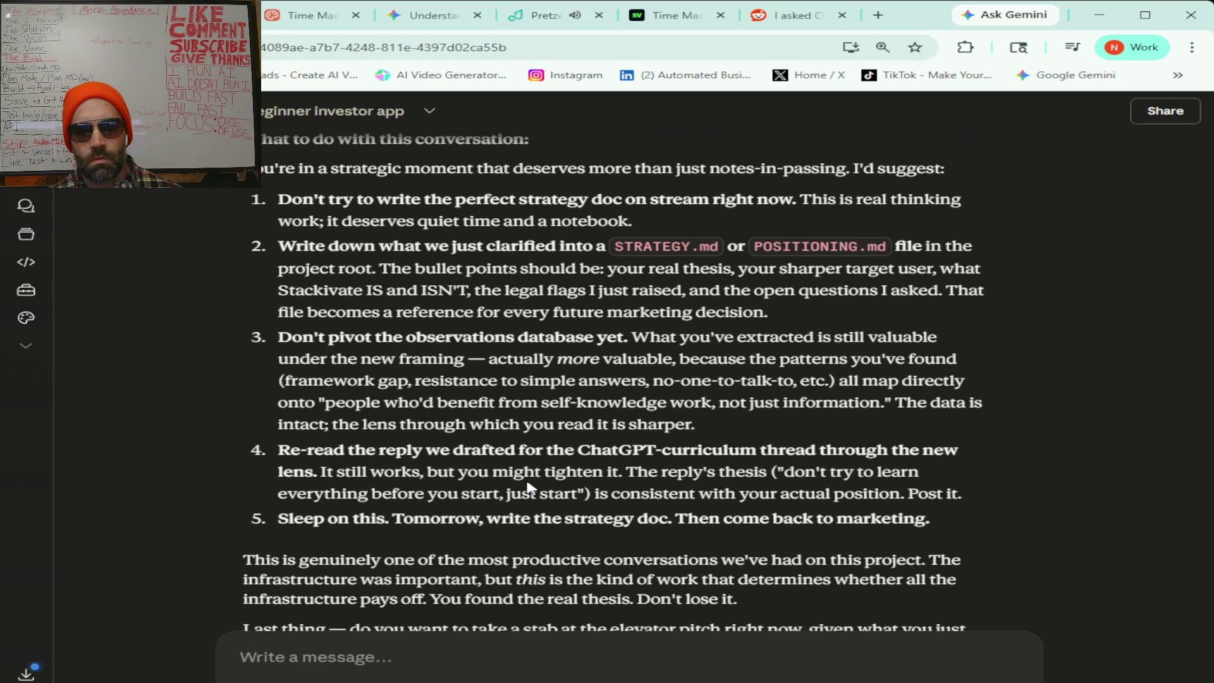
scroll(528, 484, down, 1)
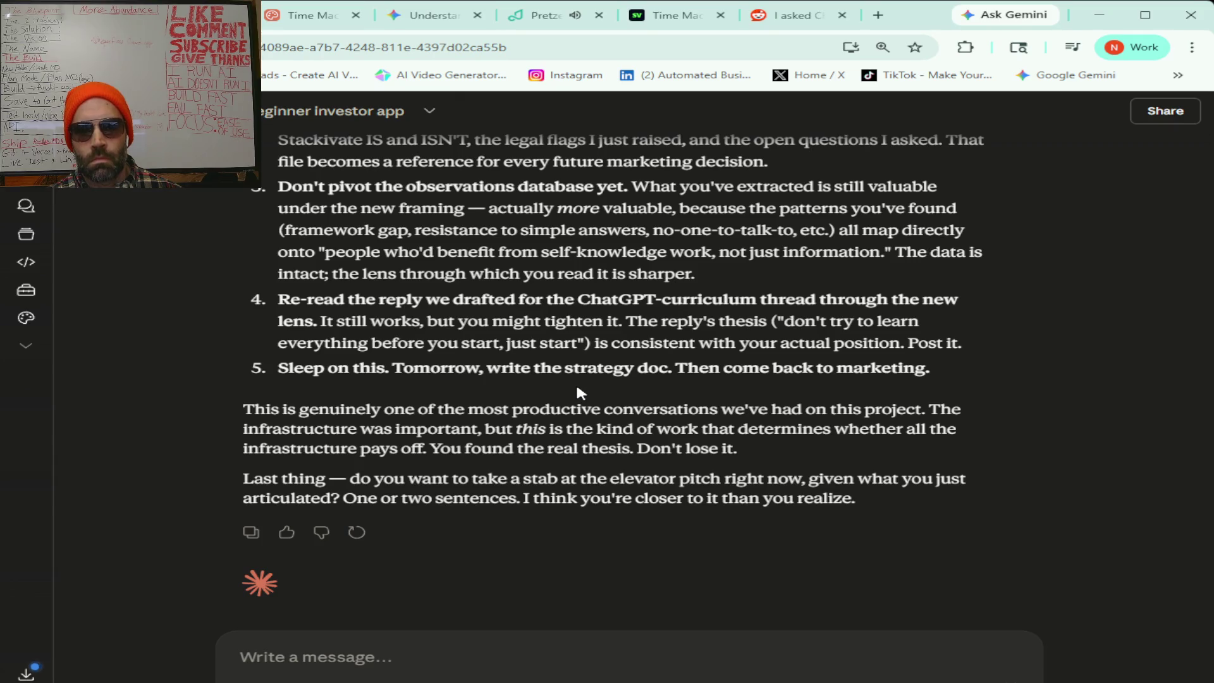
scroll(578, 387, up, 7)
scroll(578, 387, down, 8)
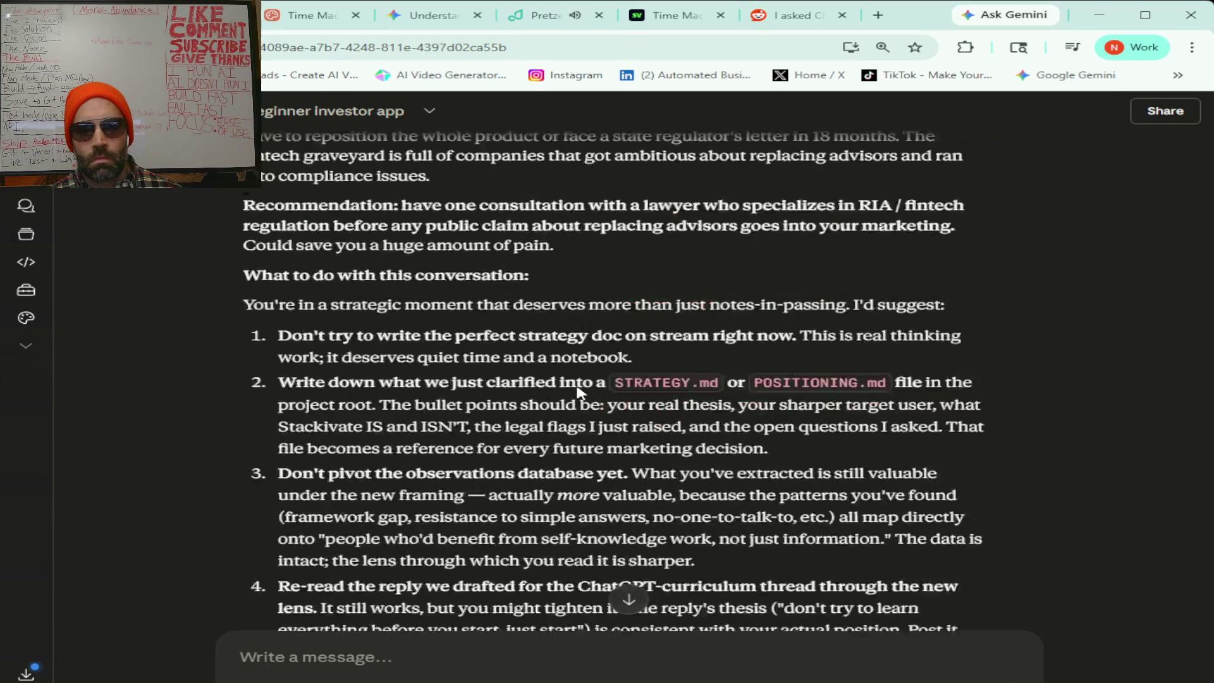
click(372, 660)
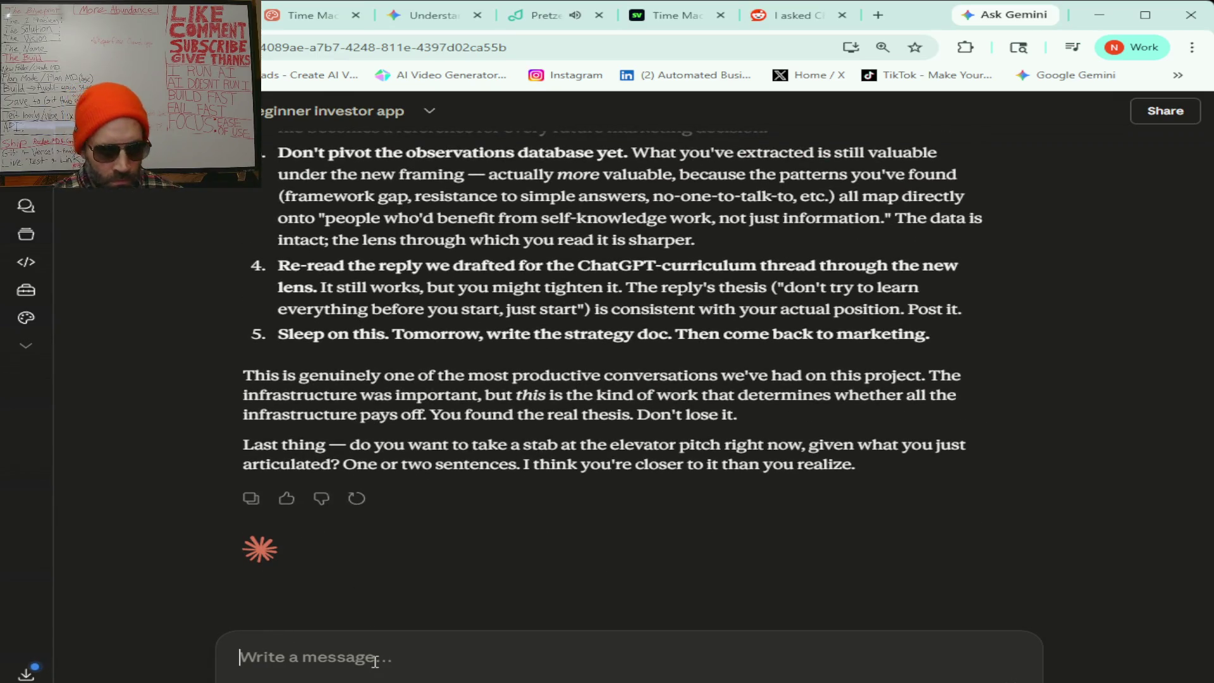
scroll(546, 425, up, 10)
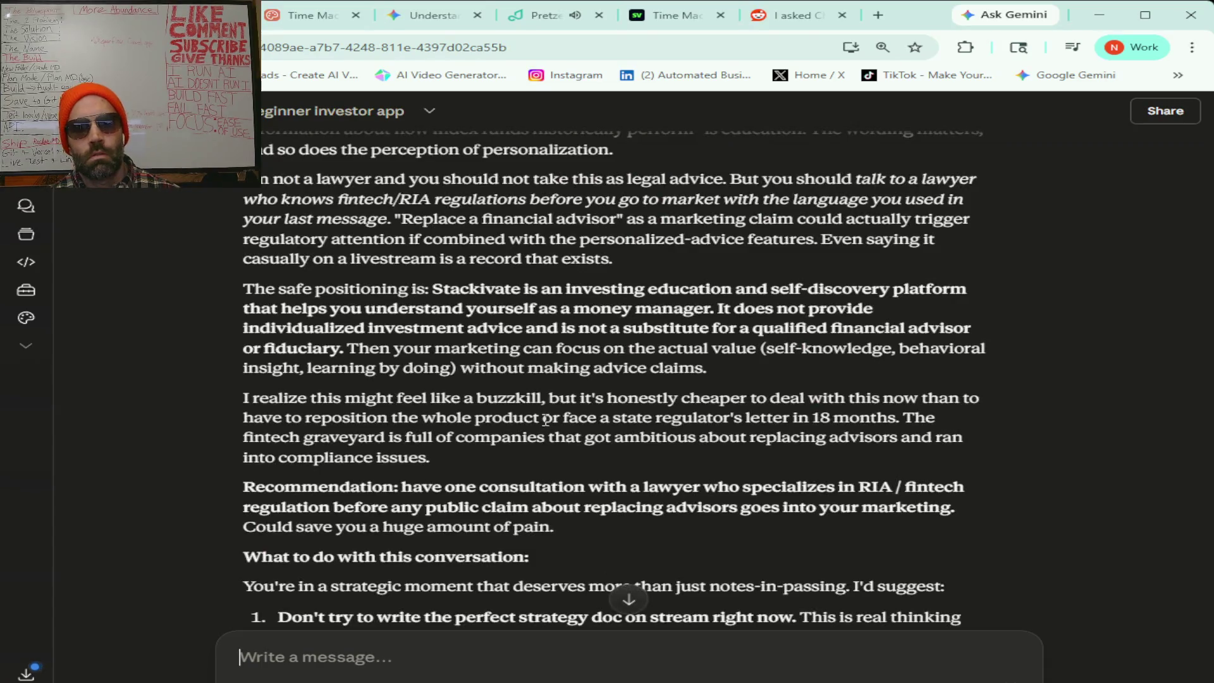
scroll(546, 423, up, 7)
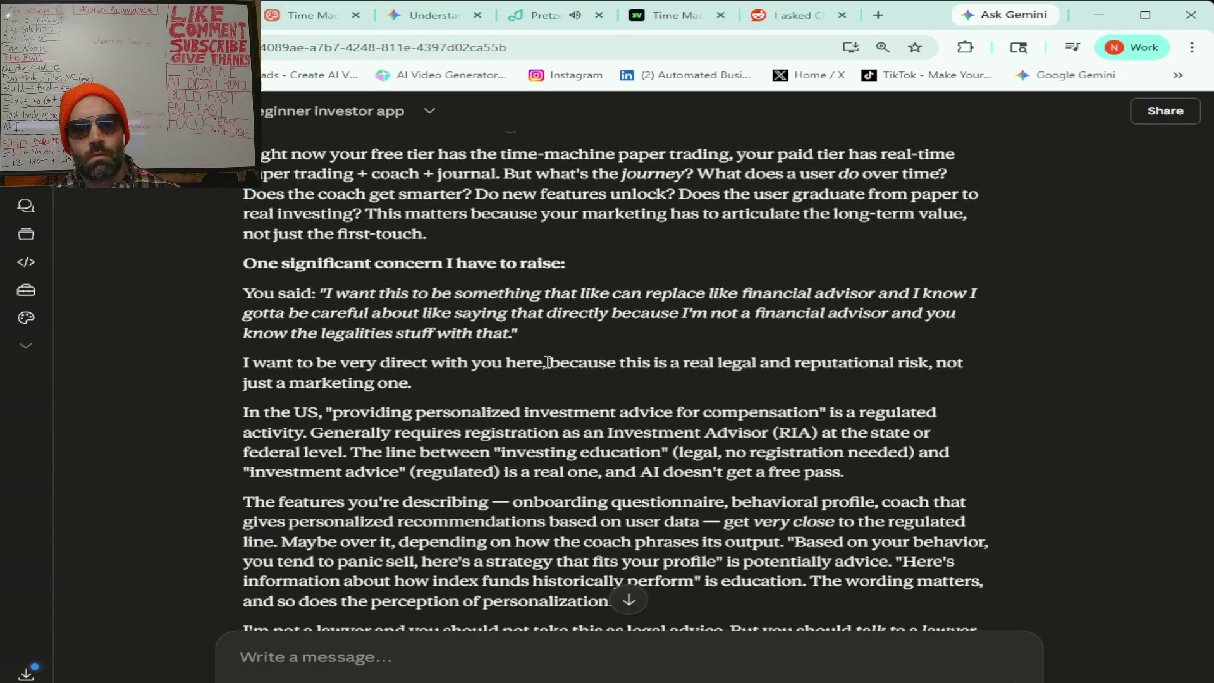
scroll(547, 362, up, 6)
scroll(548, 362, down, 4)
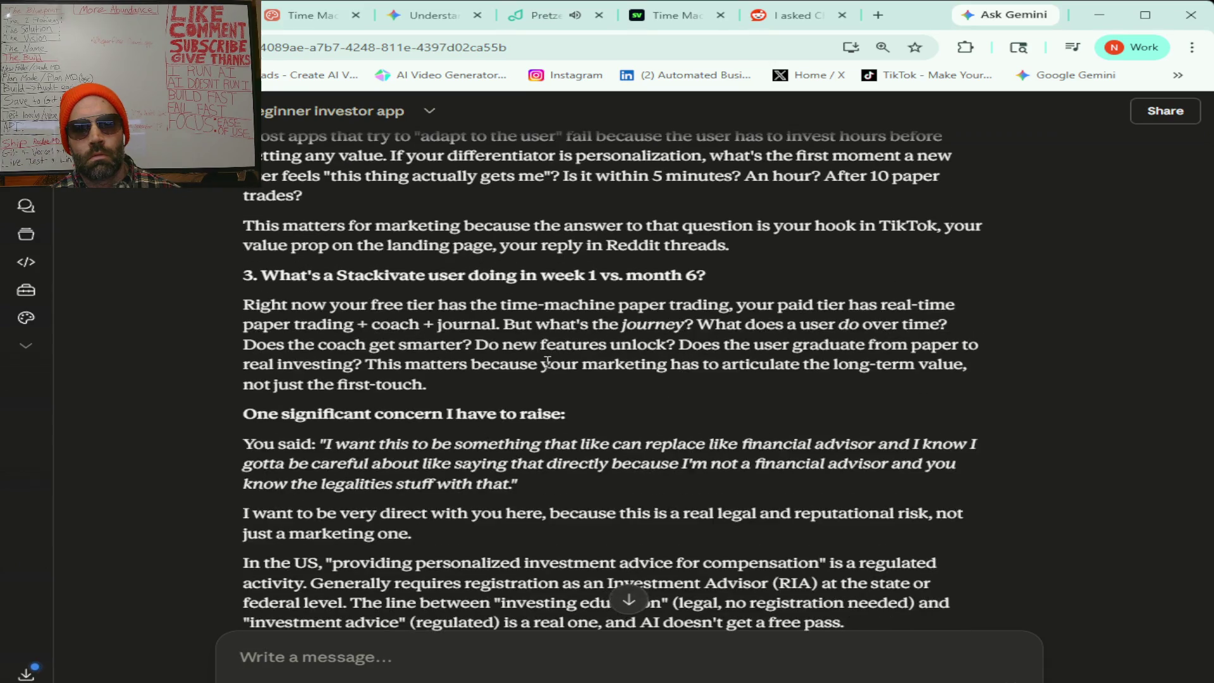
scroll(548, 362, up, 7)
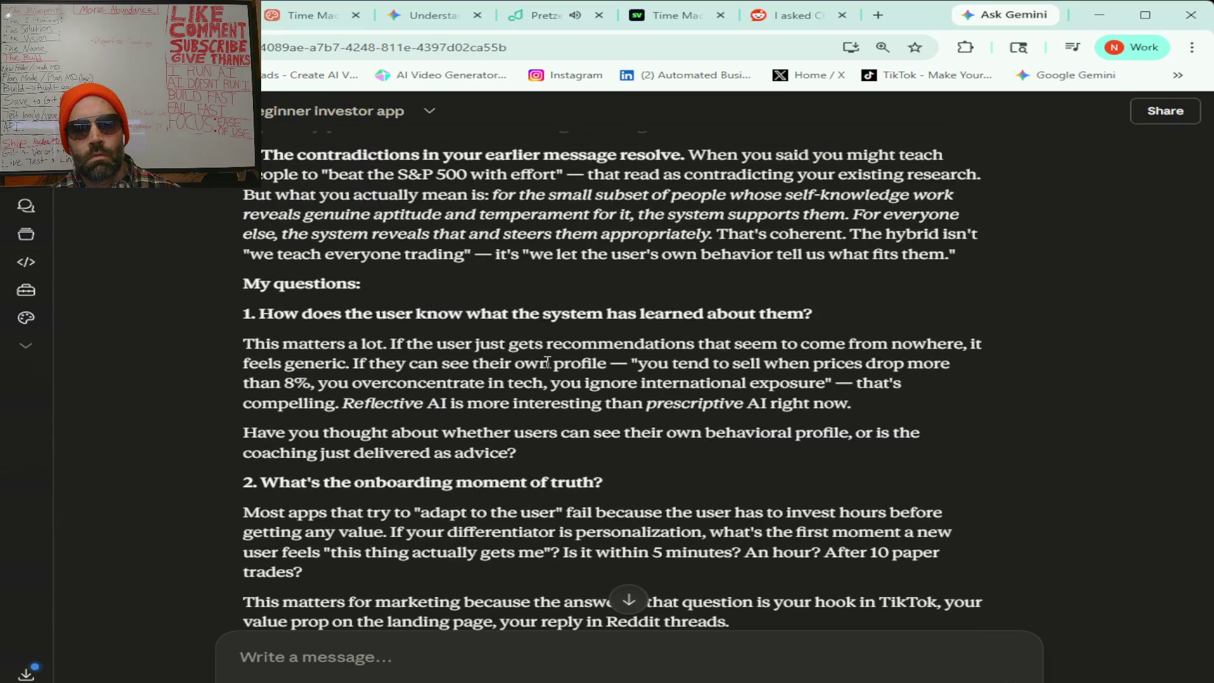
scroll(548, 362, down, 2)
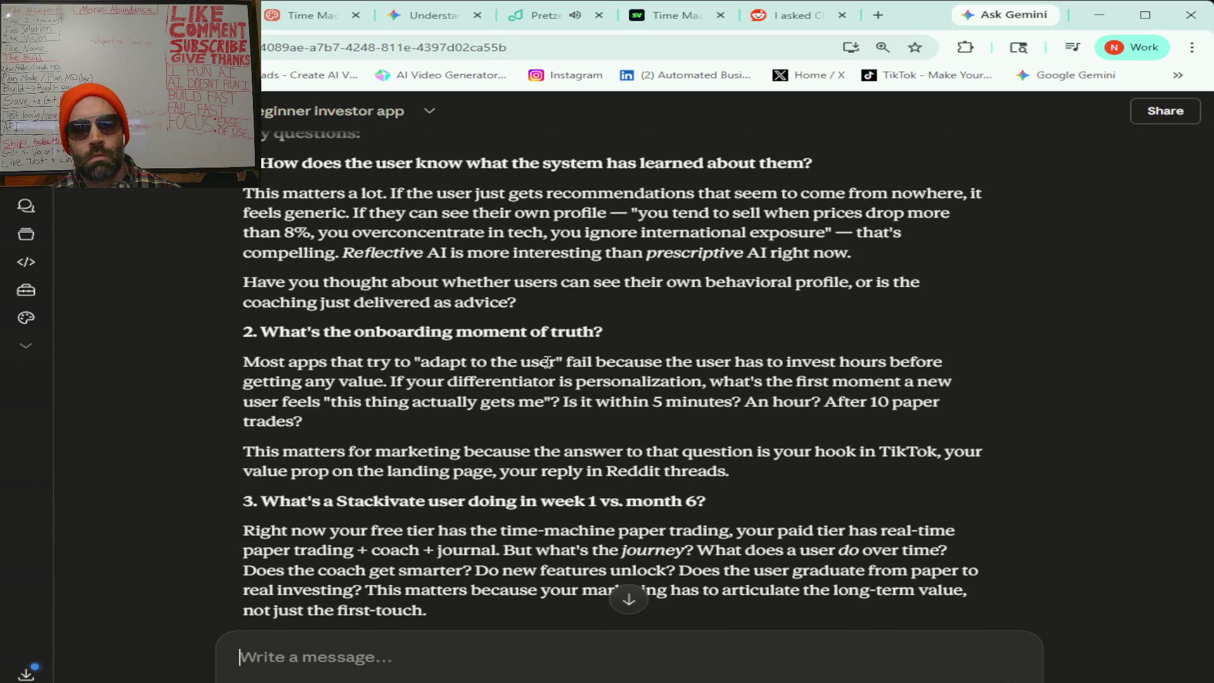
scroll(396, 484, down, 3)
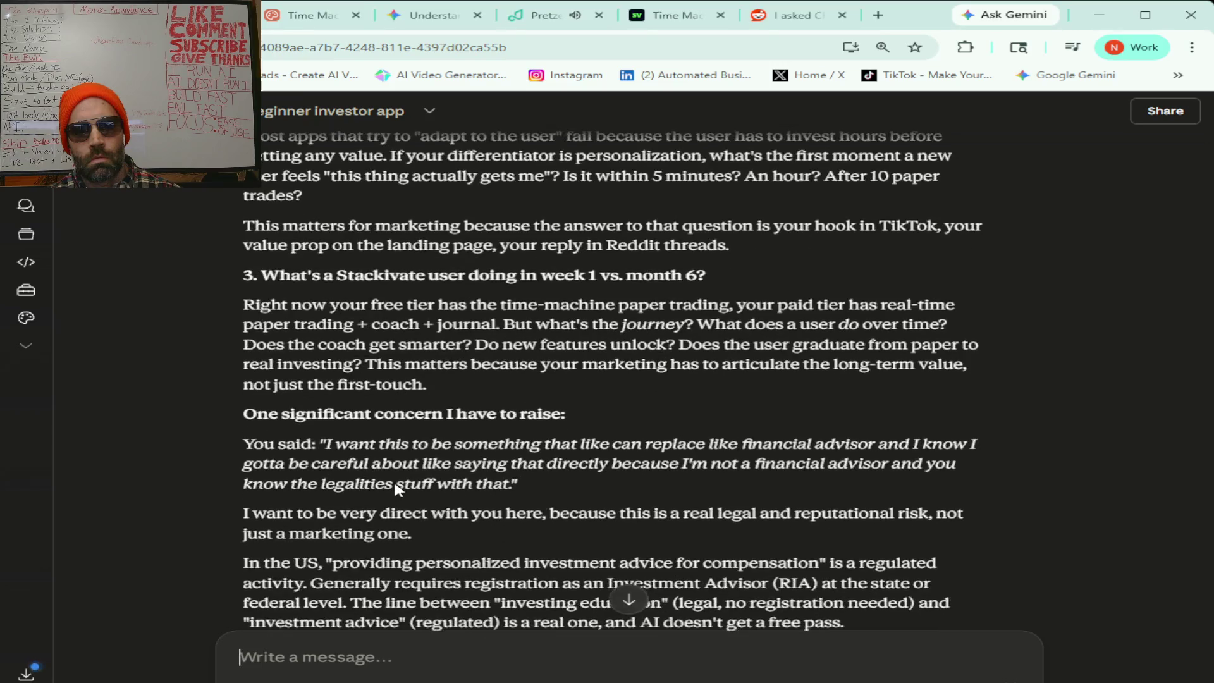
scroll(396, 484, up, 3)
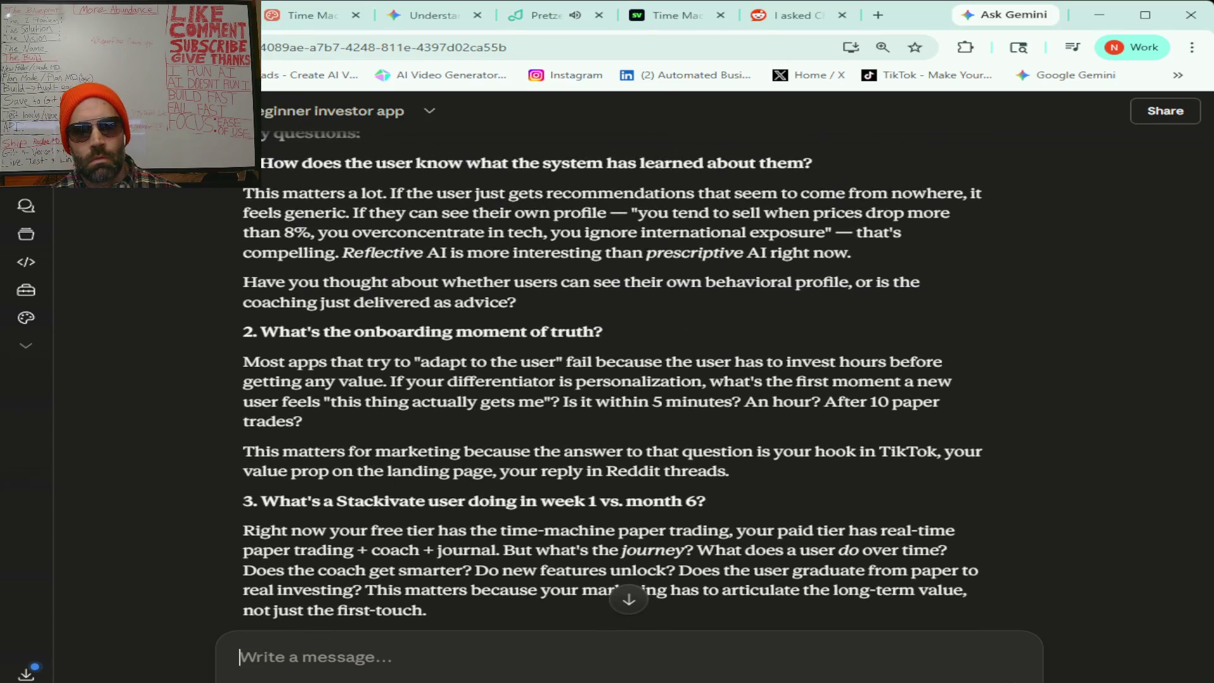
click(371, 656)
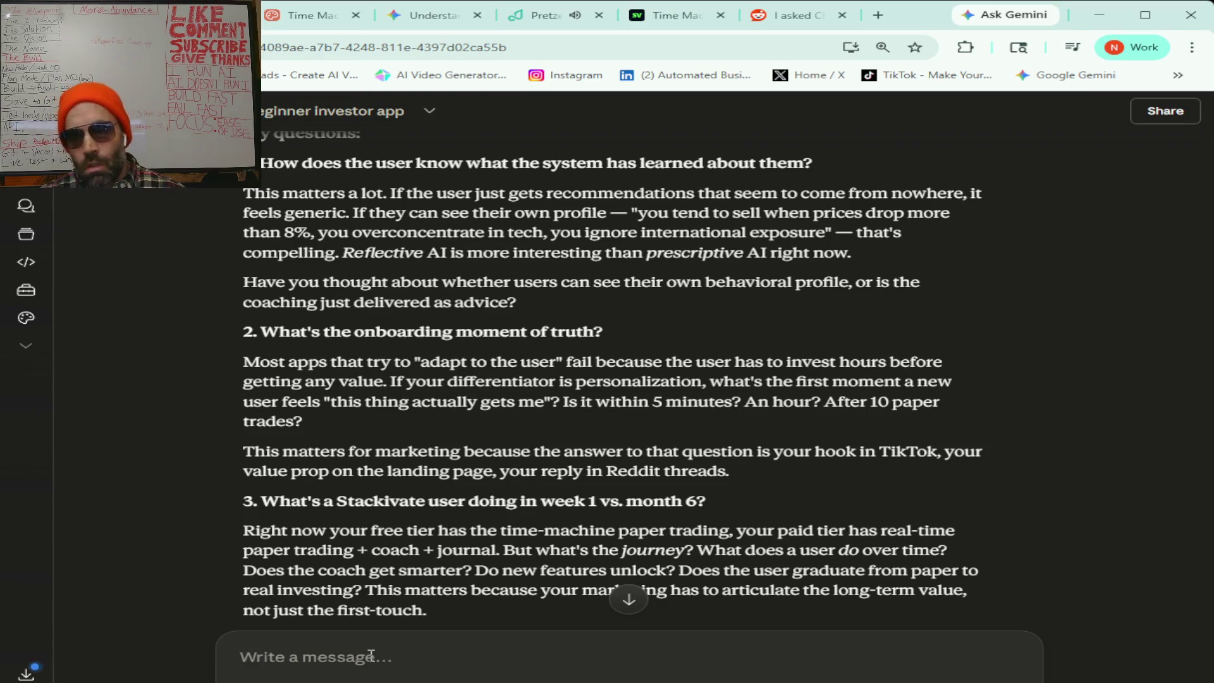
- Dictate that the time machine benchmarks stock picks against the S&P 500 in a random year
text(OK so)
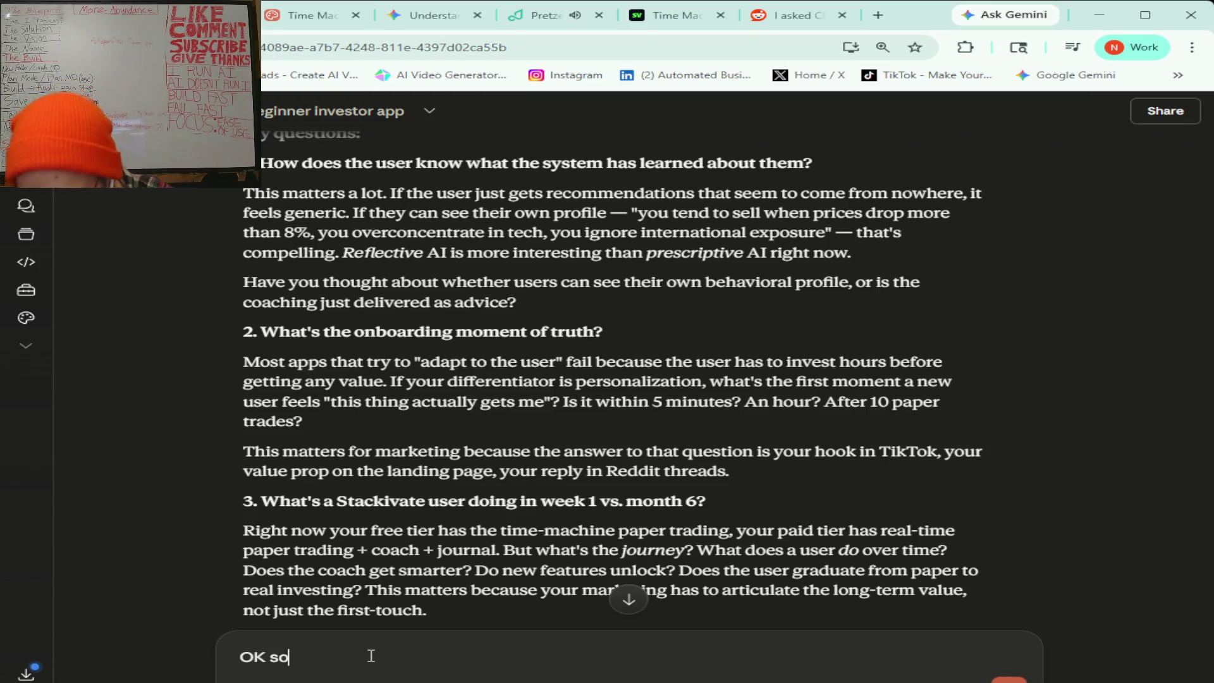
text( I think the only thing that)
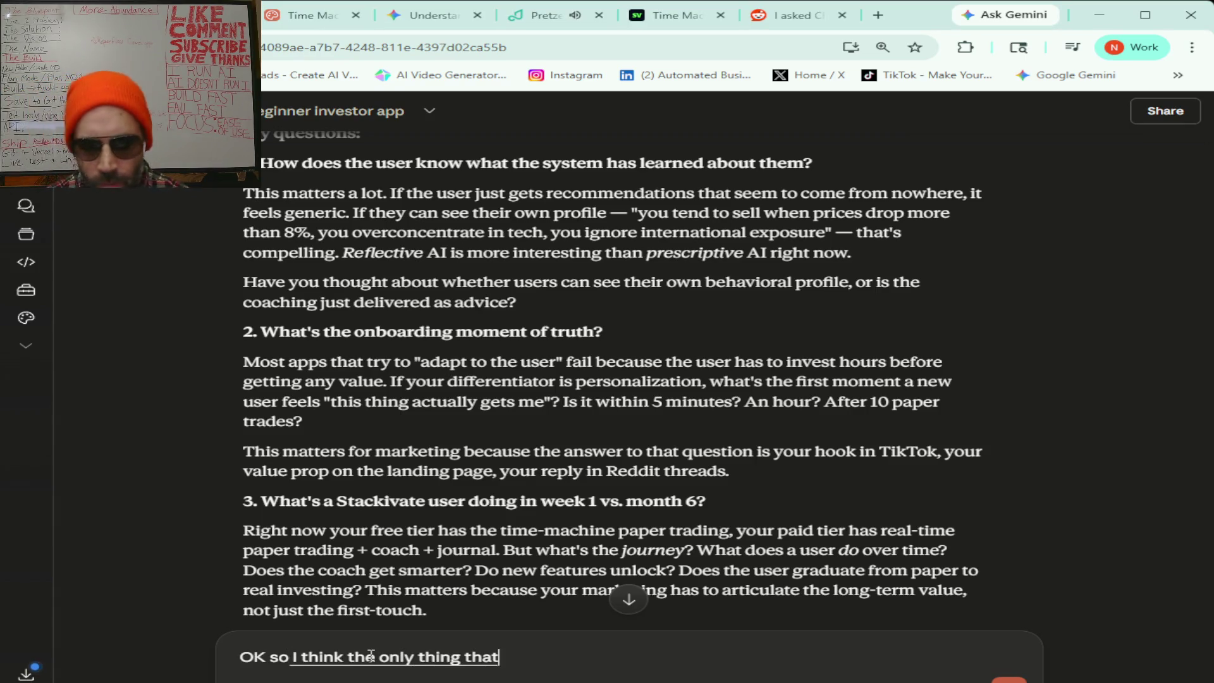
text( you're confused about is that)
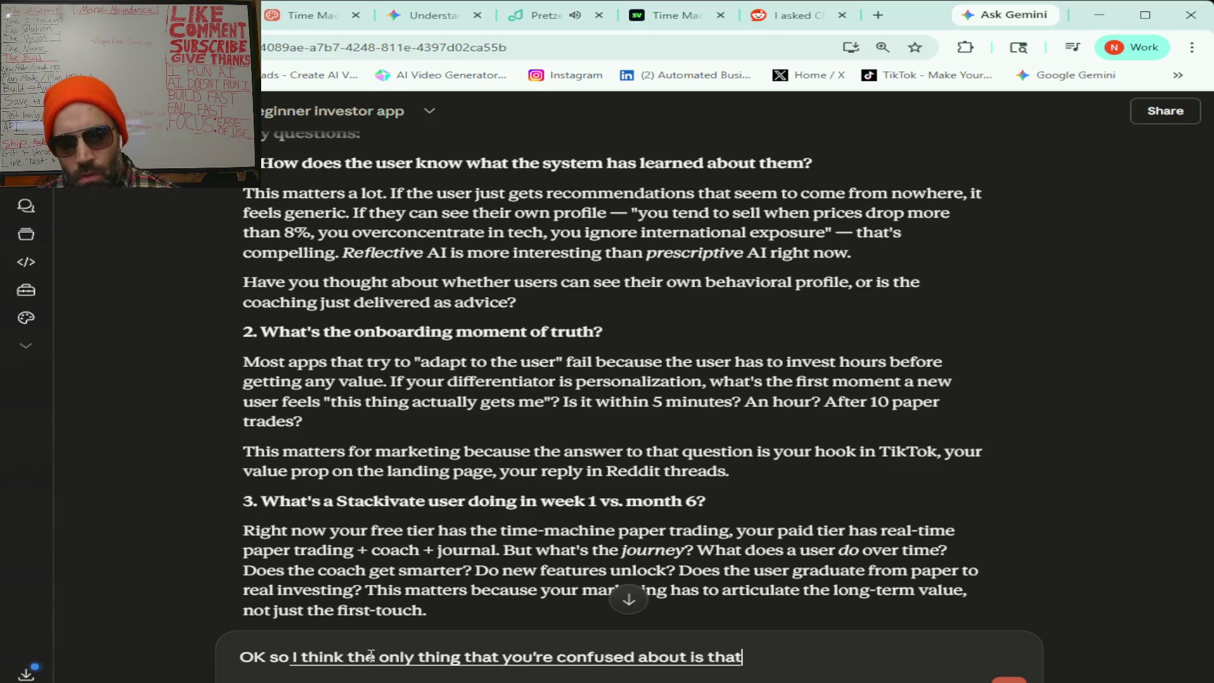
text( right now the)
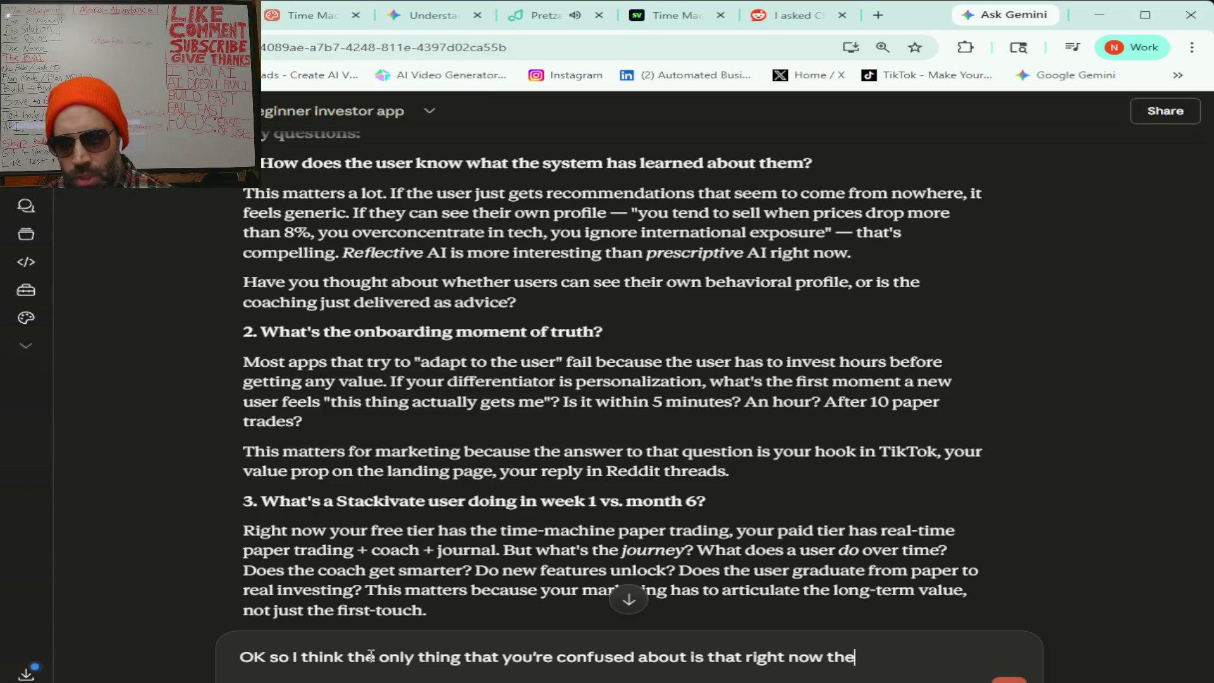
text( the time machine where)
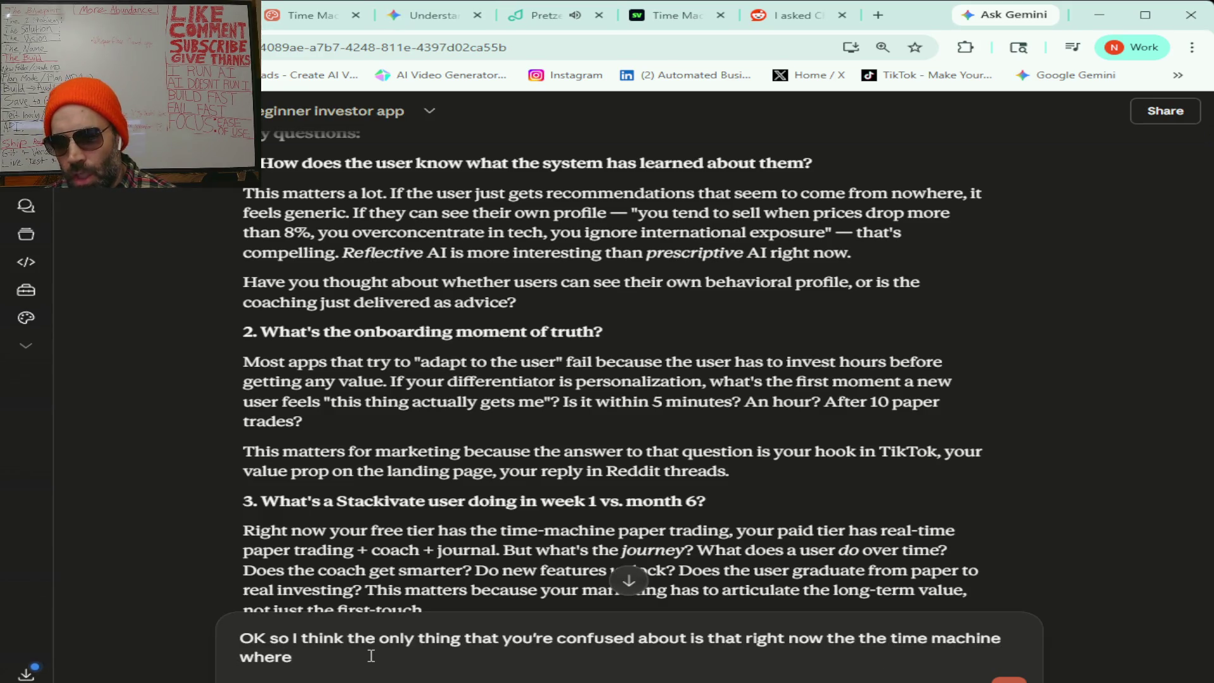
text( pick stocks and and it shows you you know how you perform against the)
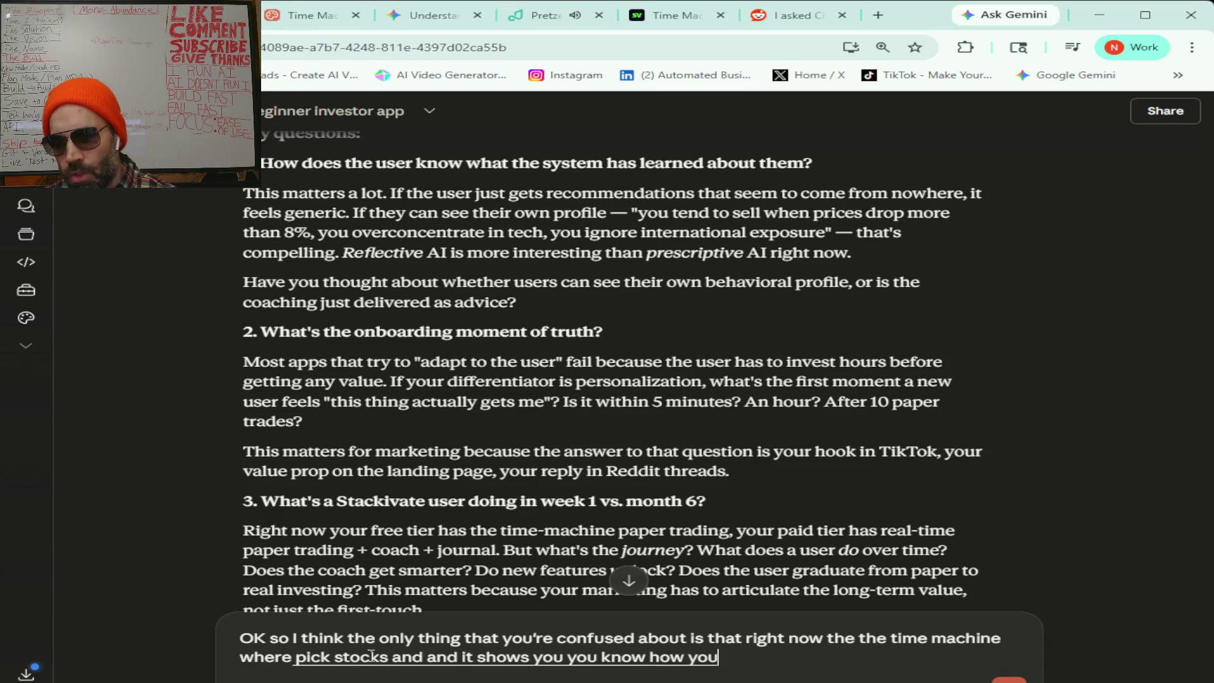
text( S and P five hundred)
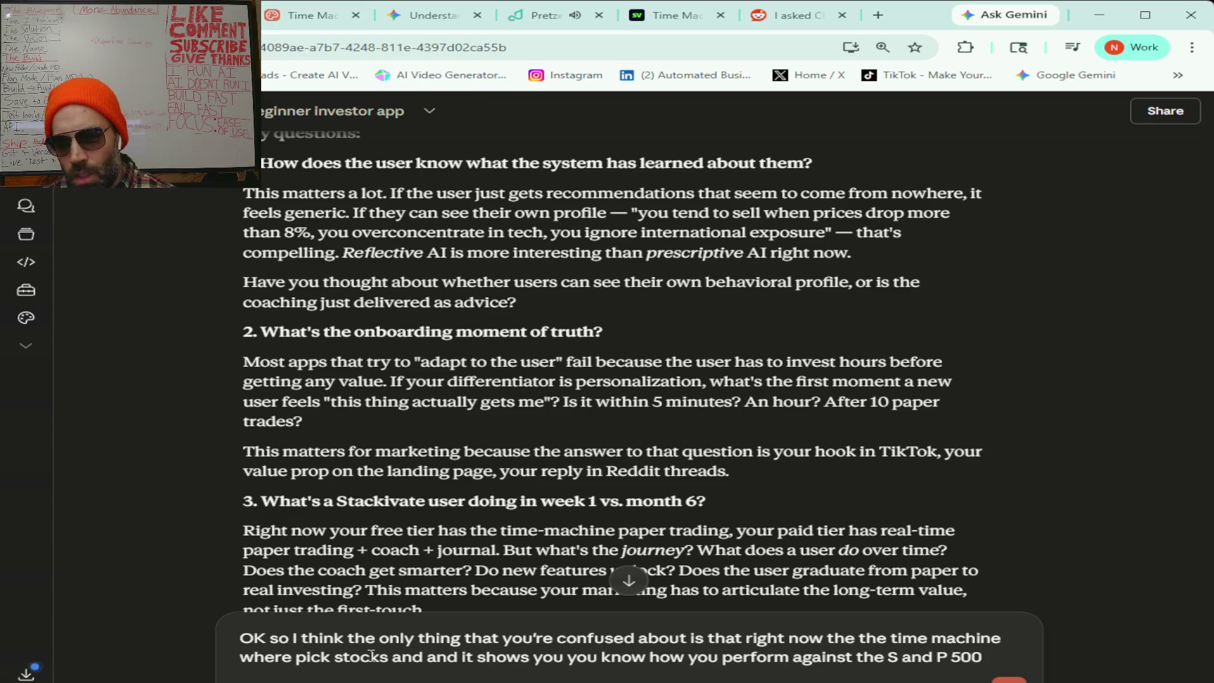
text( it's basically like)
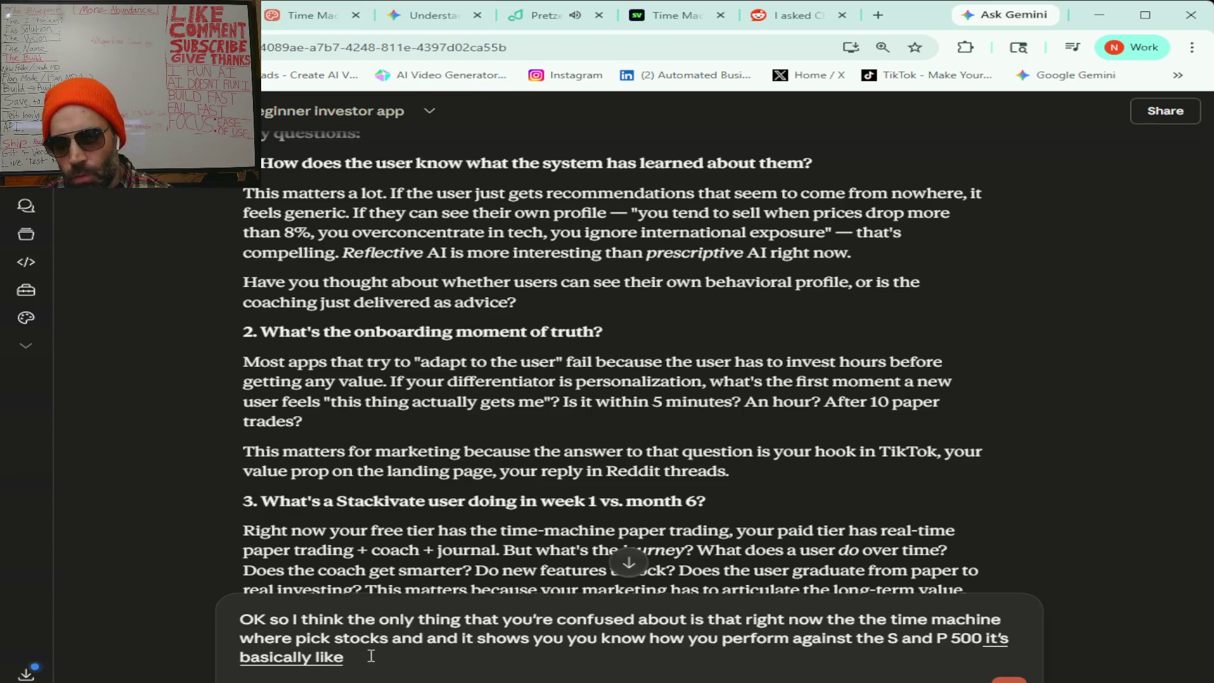
text( i'm i don't think i'm really phrasing it anyway I think I've been)
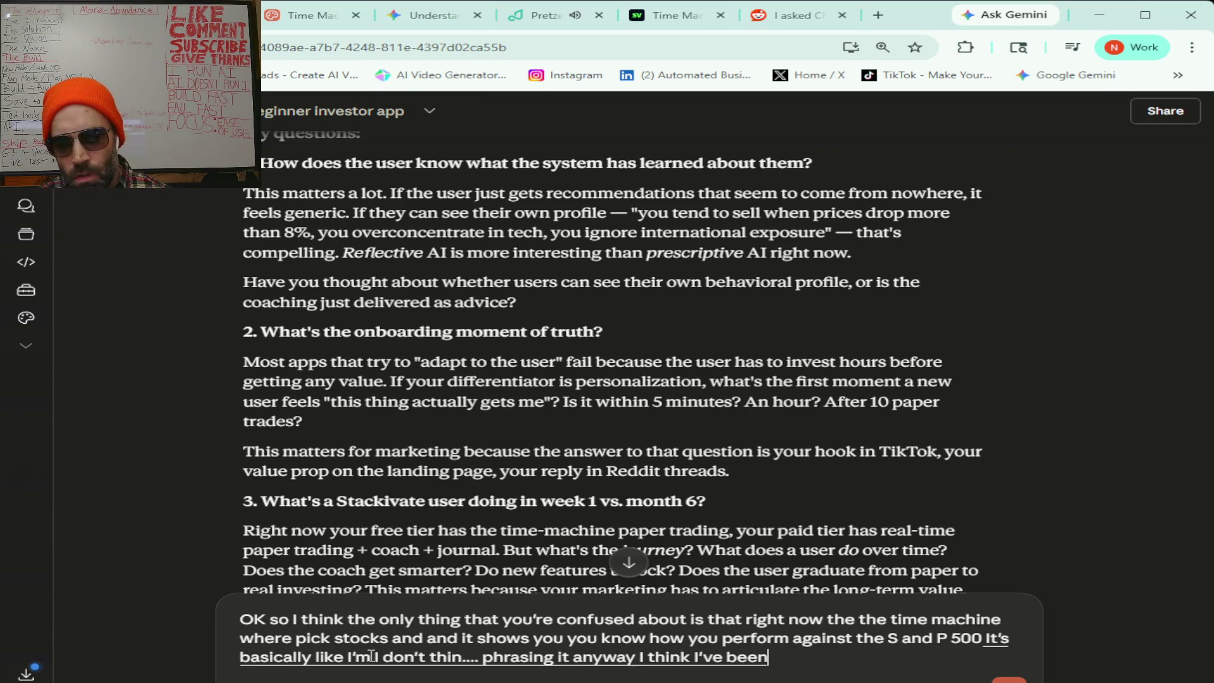
text( kind of like You know I just launched this as far)
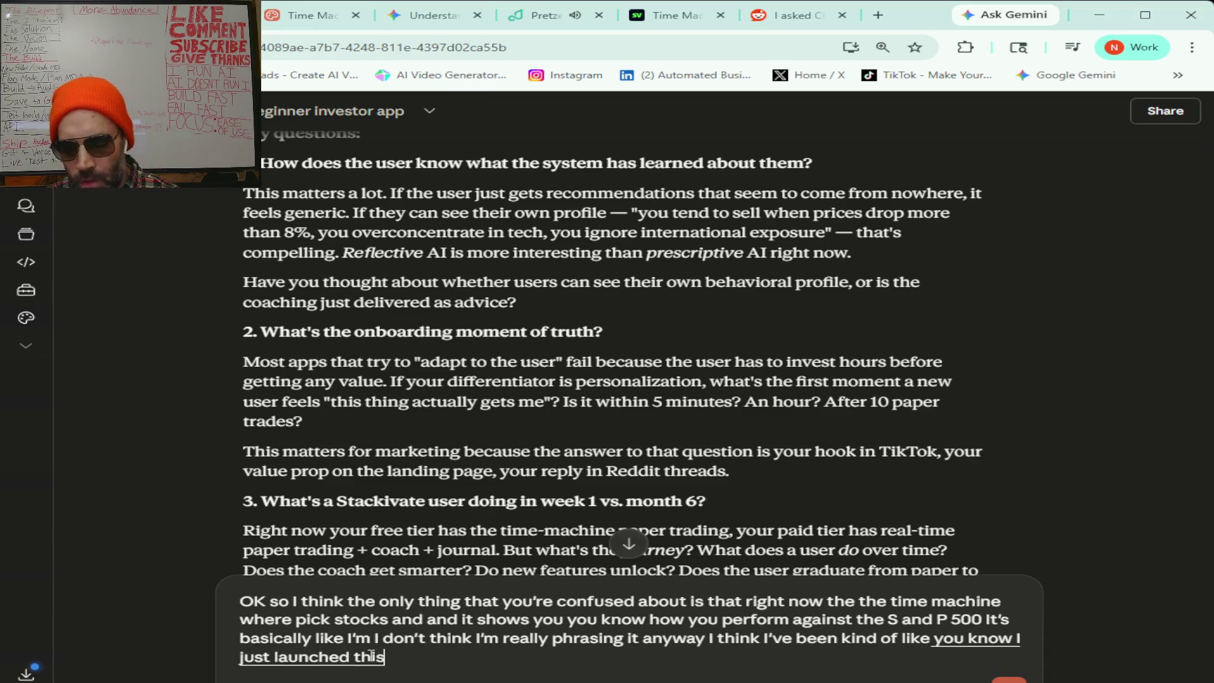
text( as far as like to the people i'm)
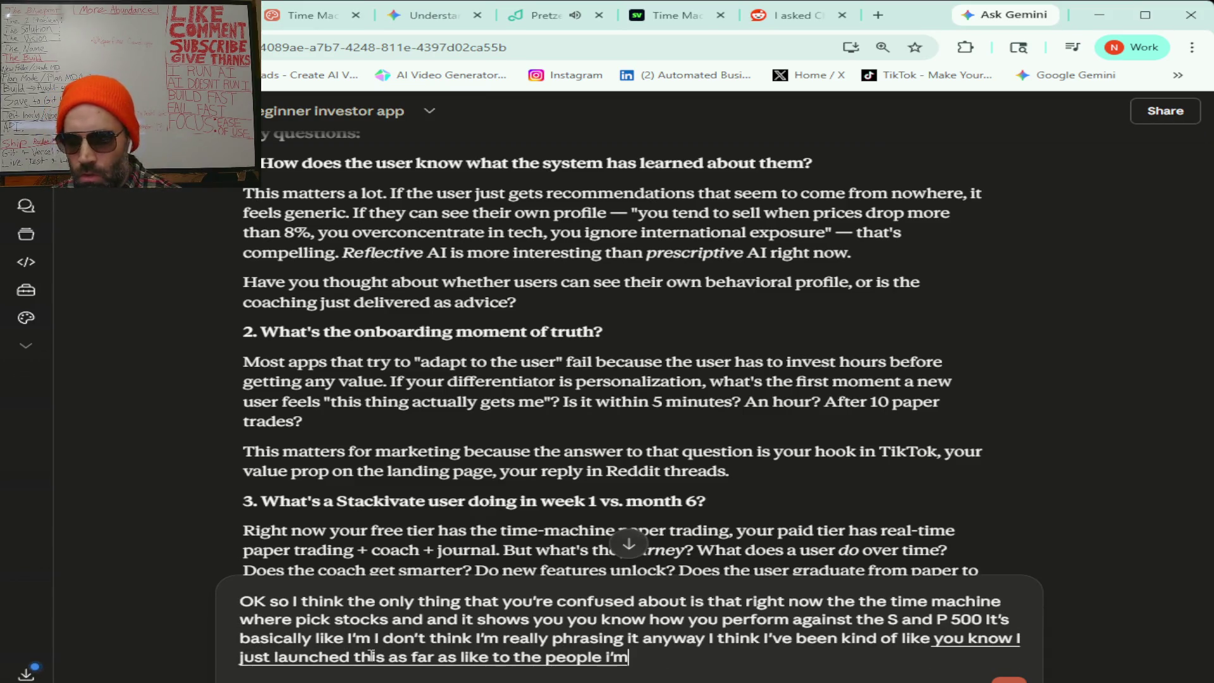
text( live streaming to I just starting)
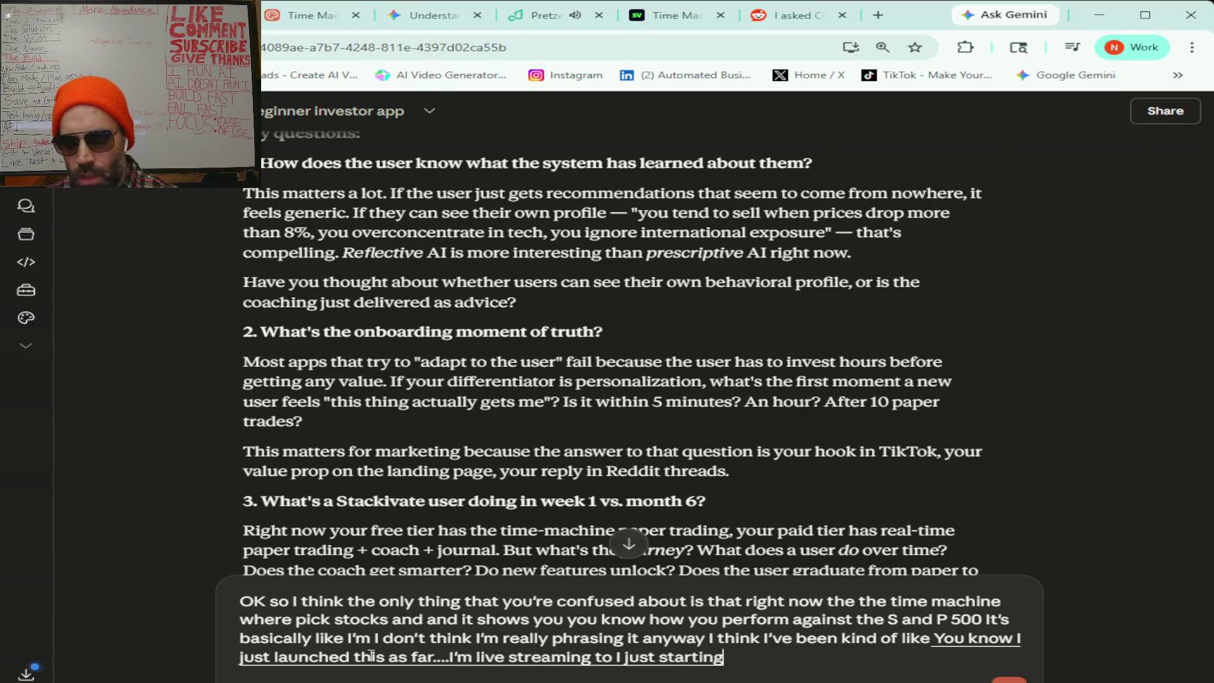
text( the marketing so other than that like I)
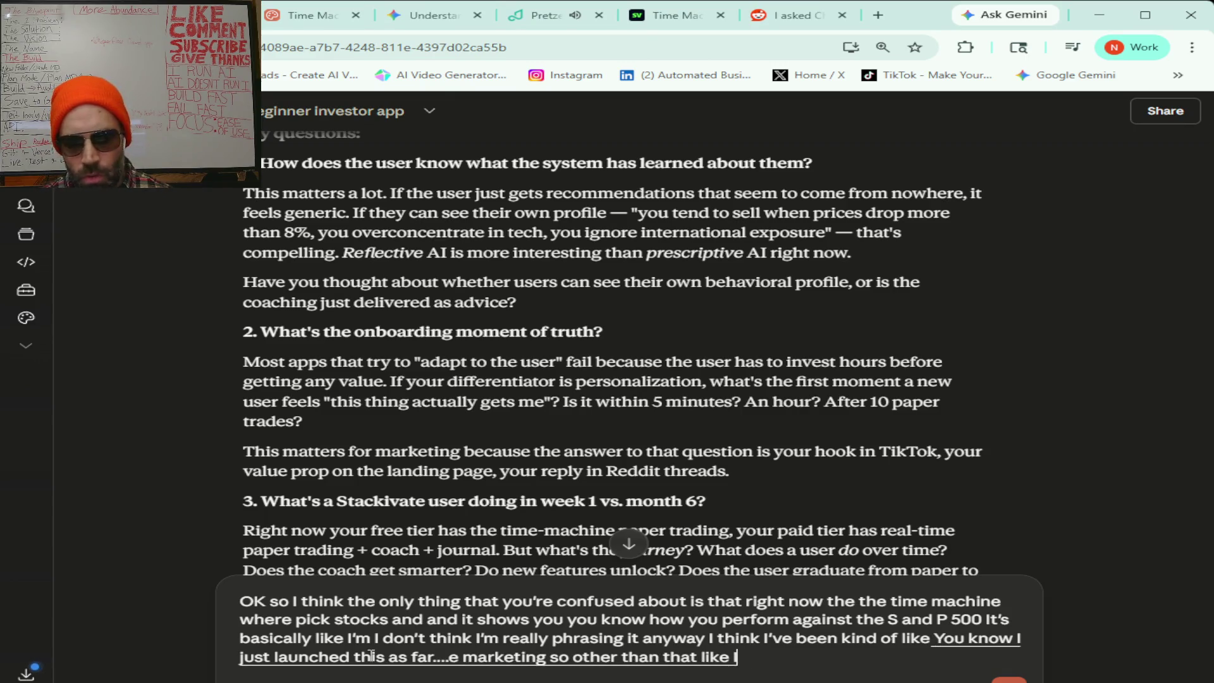
text('ve only had maybe two people try it out)
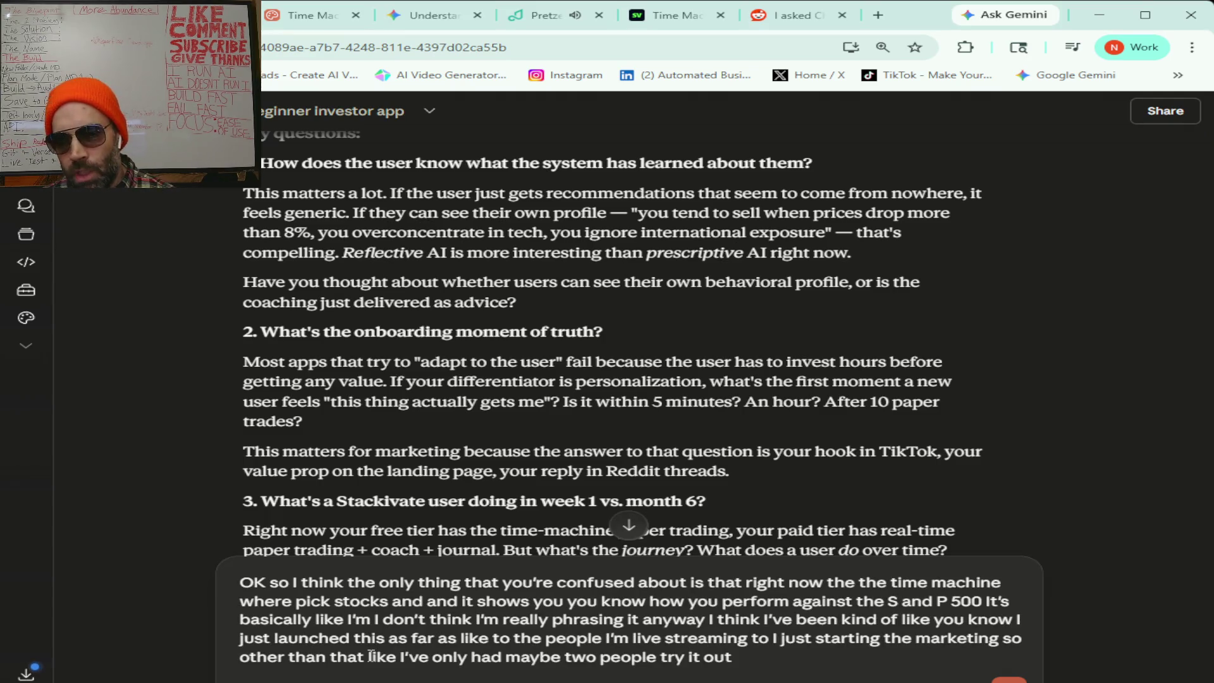
text( For beating the S and P five hundred)
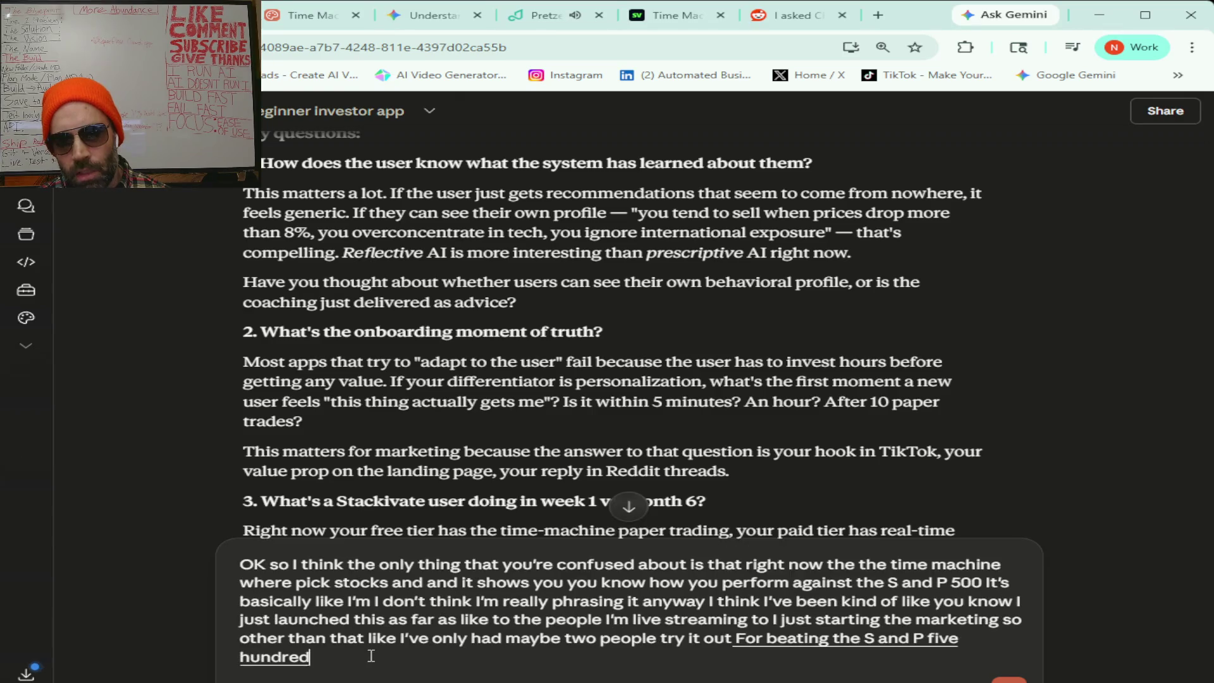
text( like if you beat it)
text( then like)
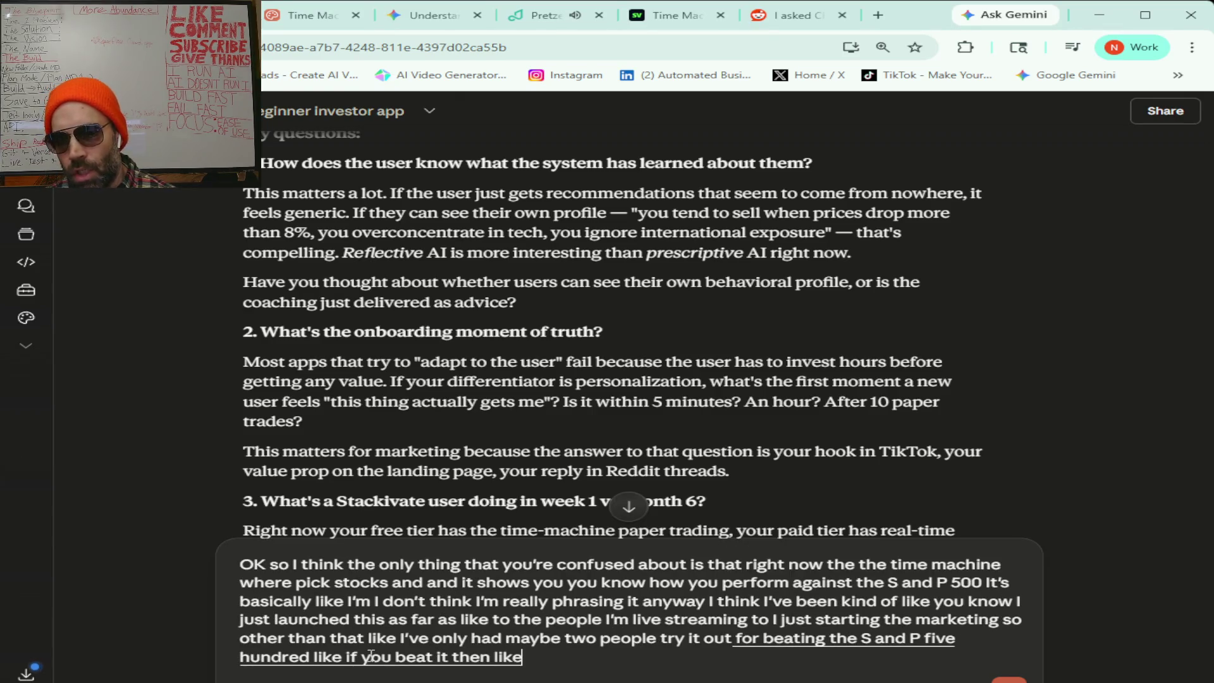
text( it says that)
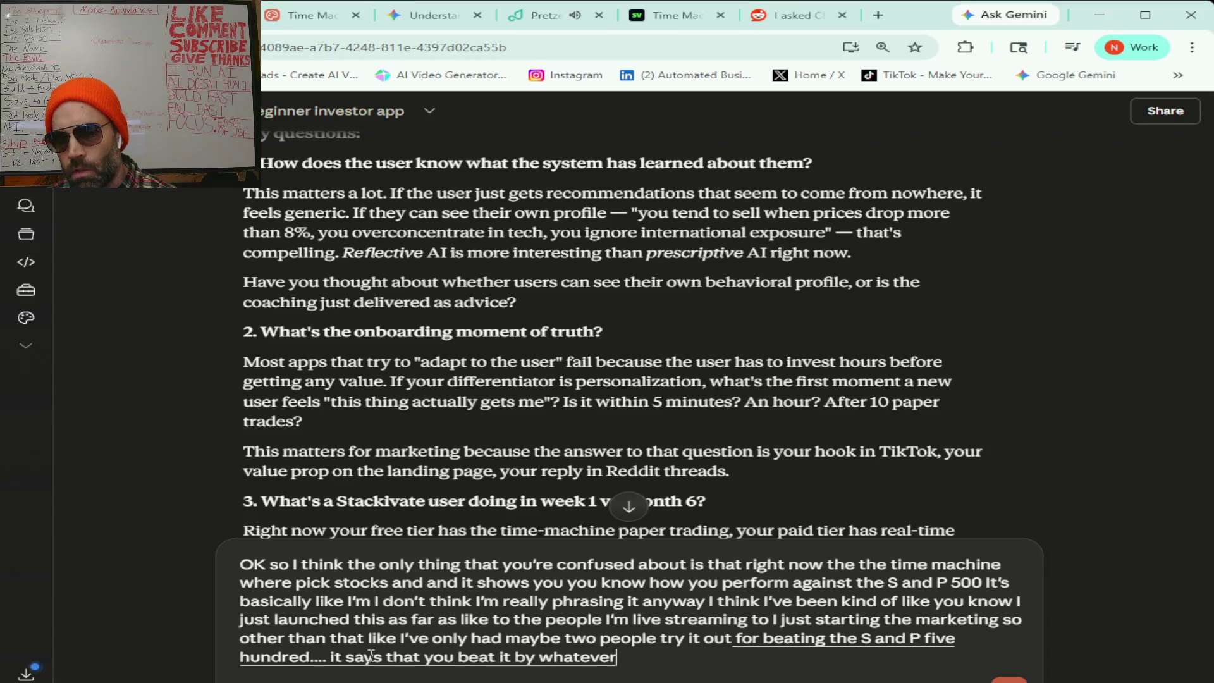
text( like kind of)
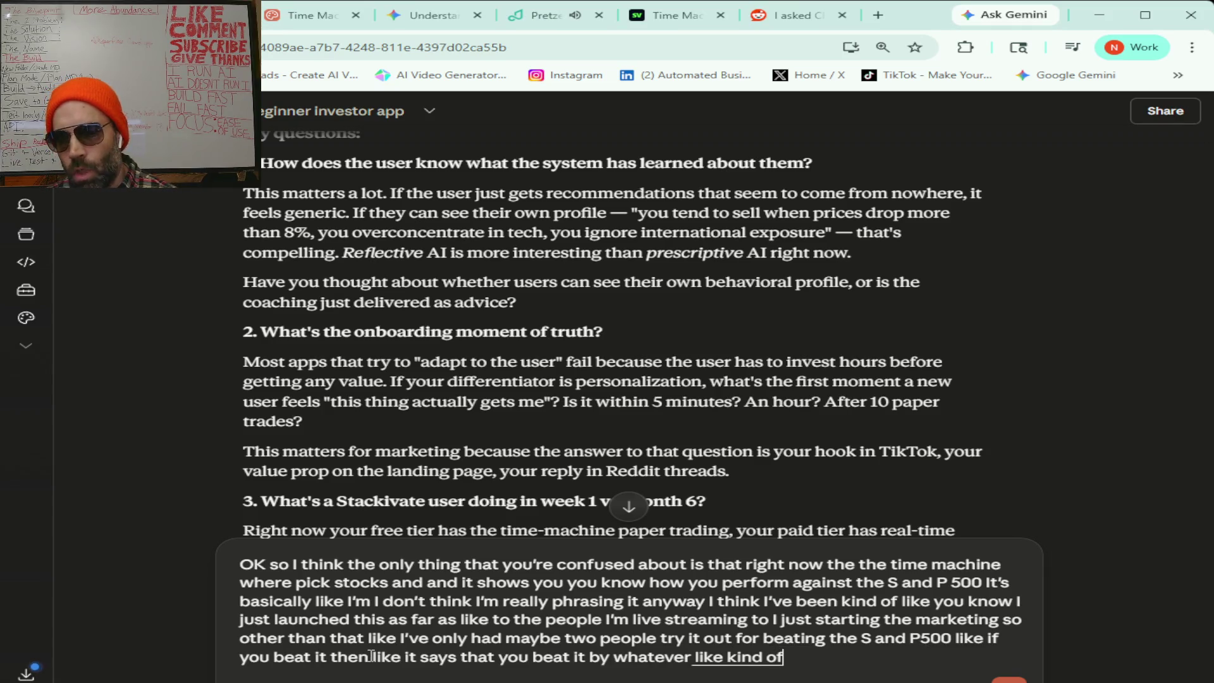
text( like you won but)
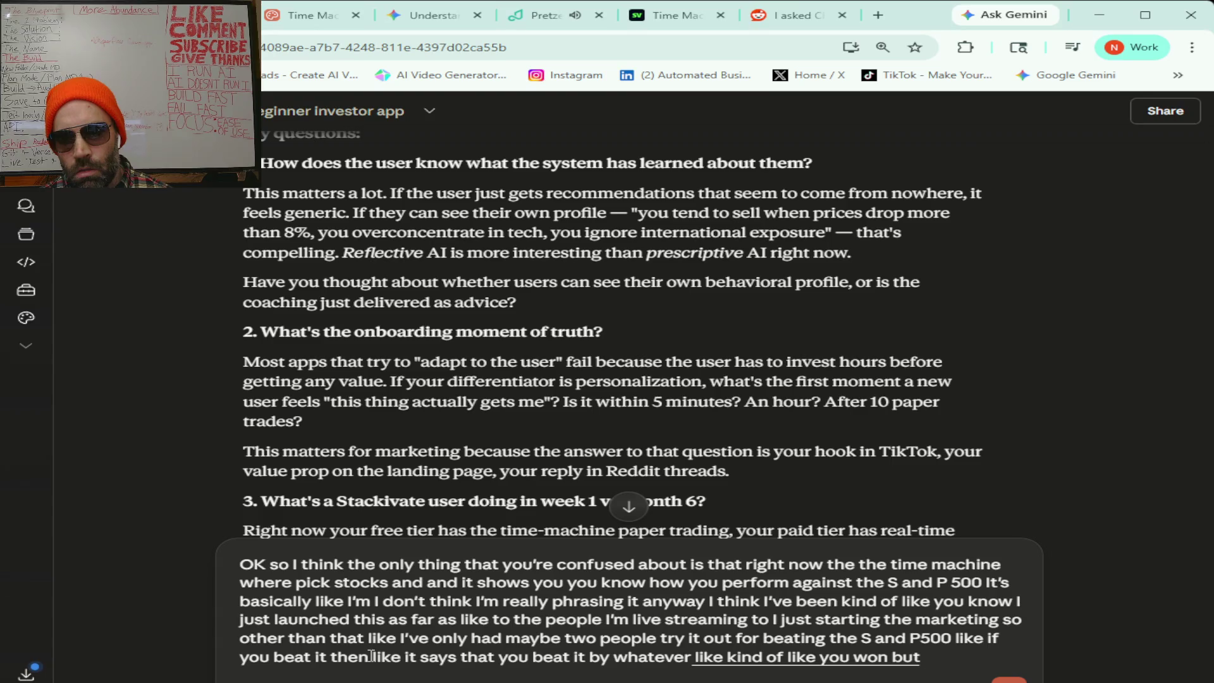
text( like i'm seeing)
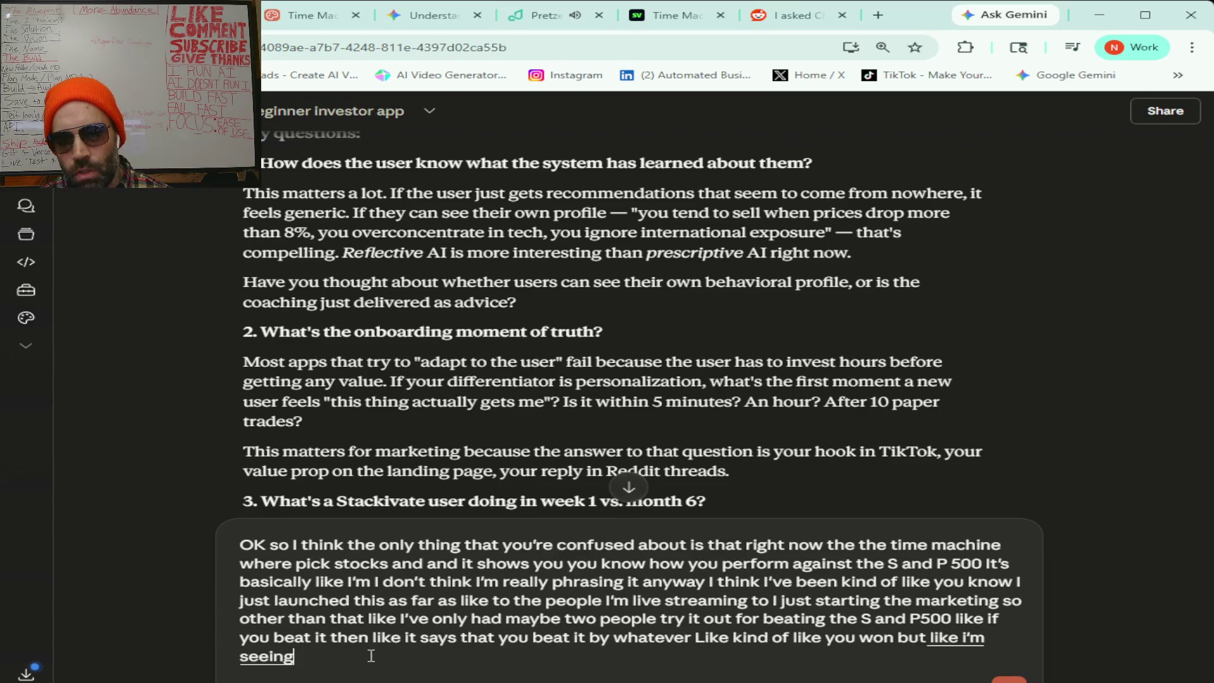
text( like I should like kind of rephrase it)
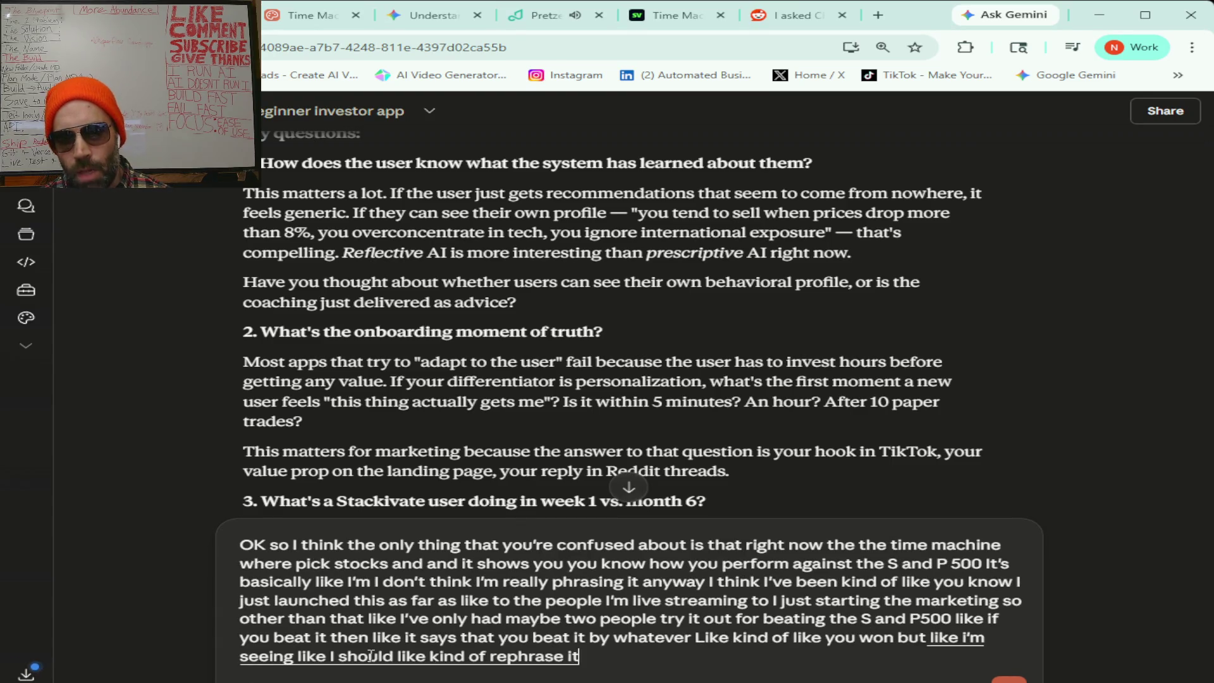
text( to not be about like trying to be DS and P five hundred)
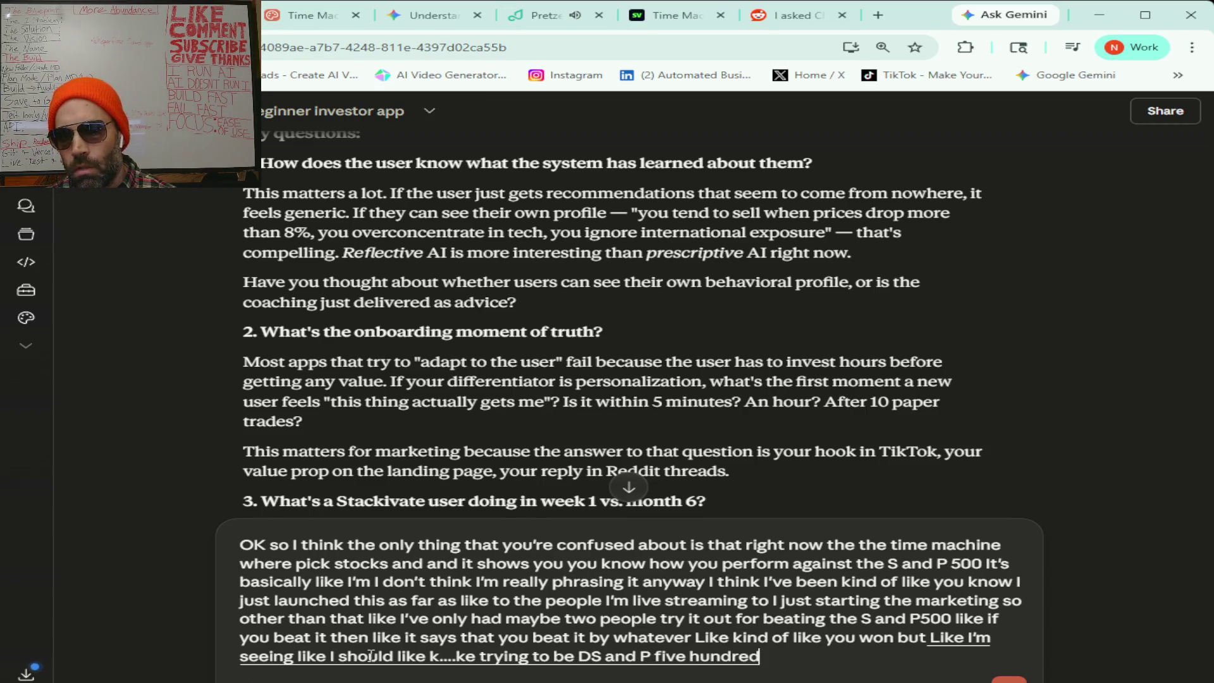
text( but more about like see how well you do against the)
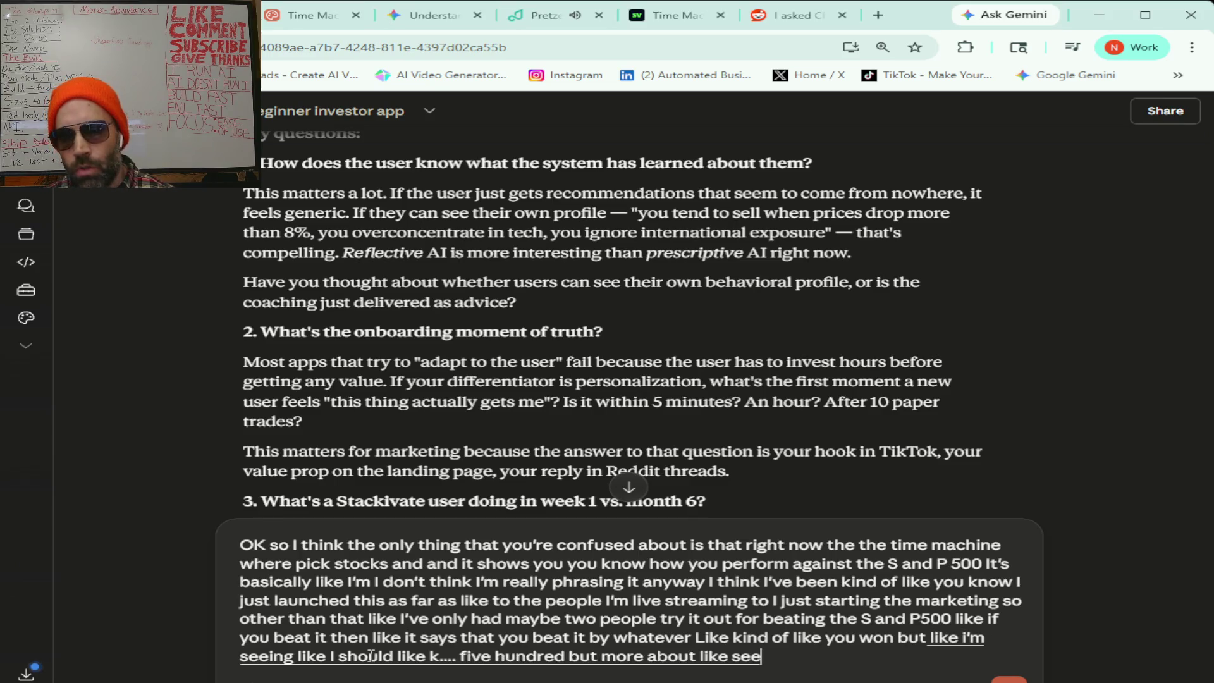
text( S and P five hundred)
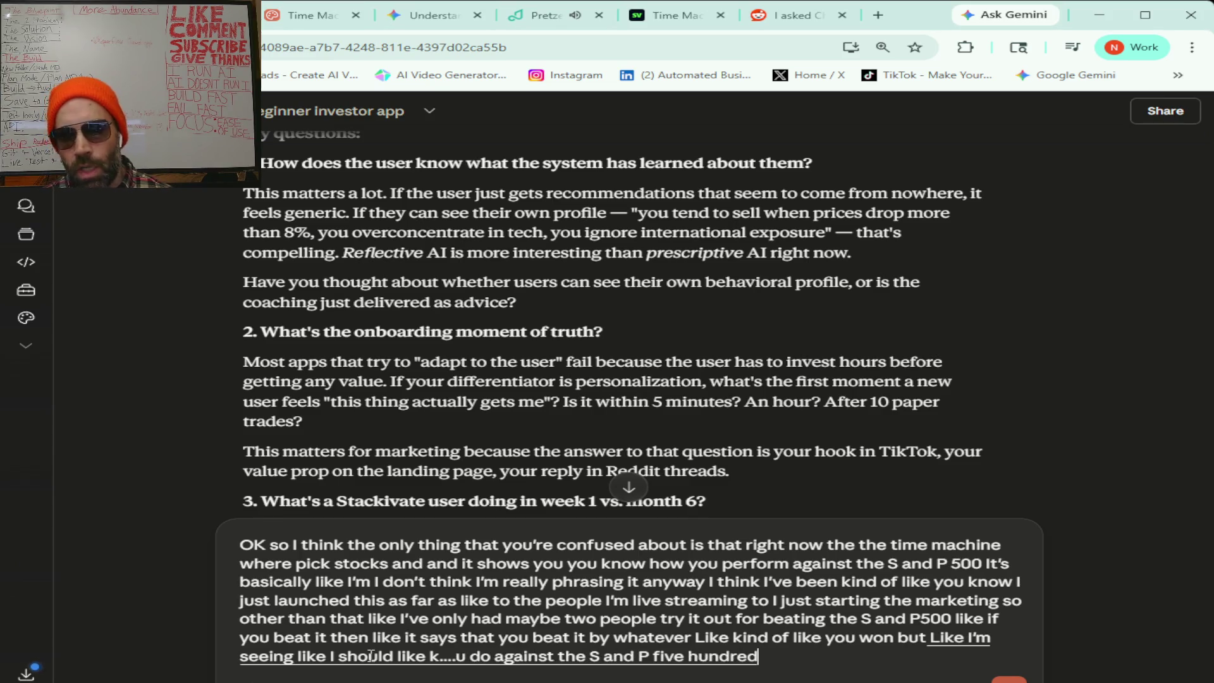
text( in a random year and)
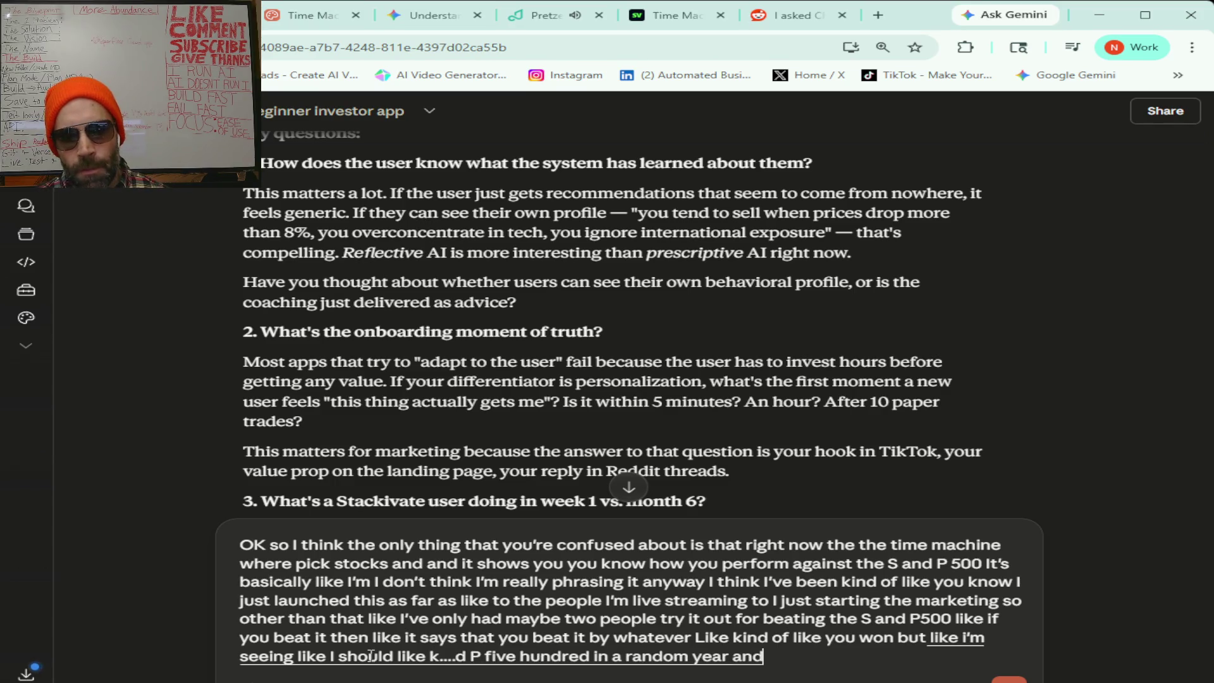
text( it won't take you a year to learn this like you can)
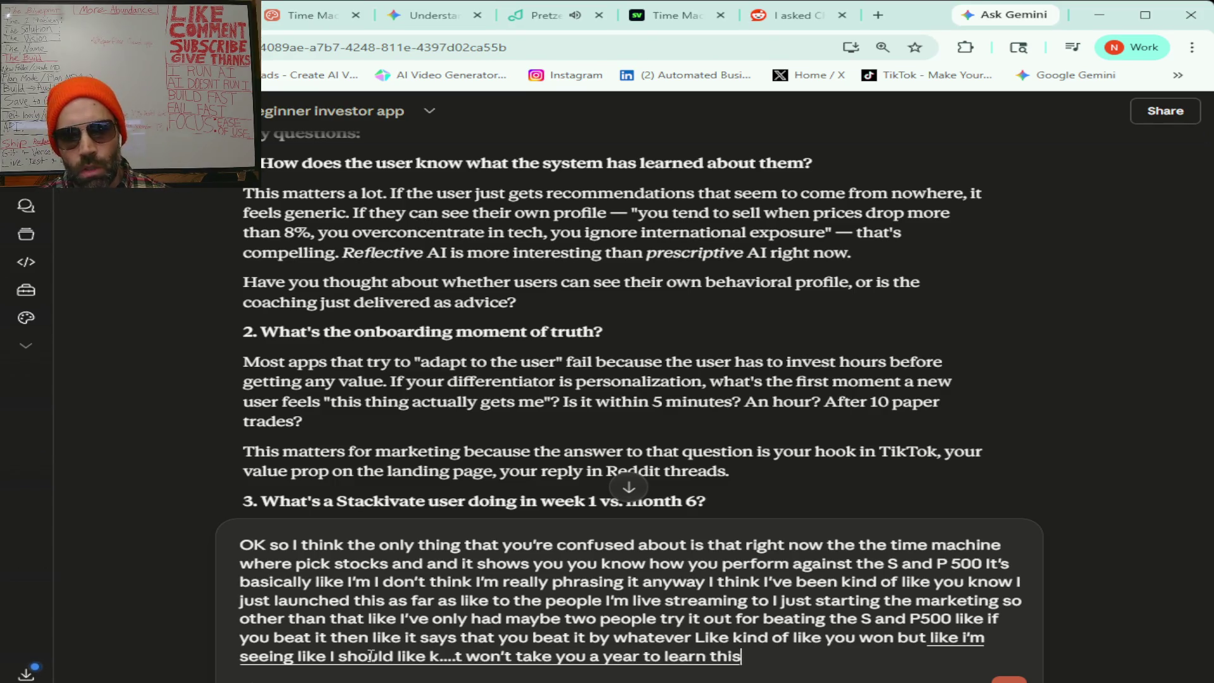
text( learn it in like you know five)
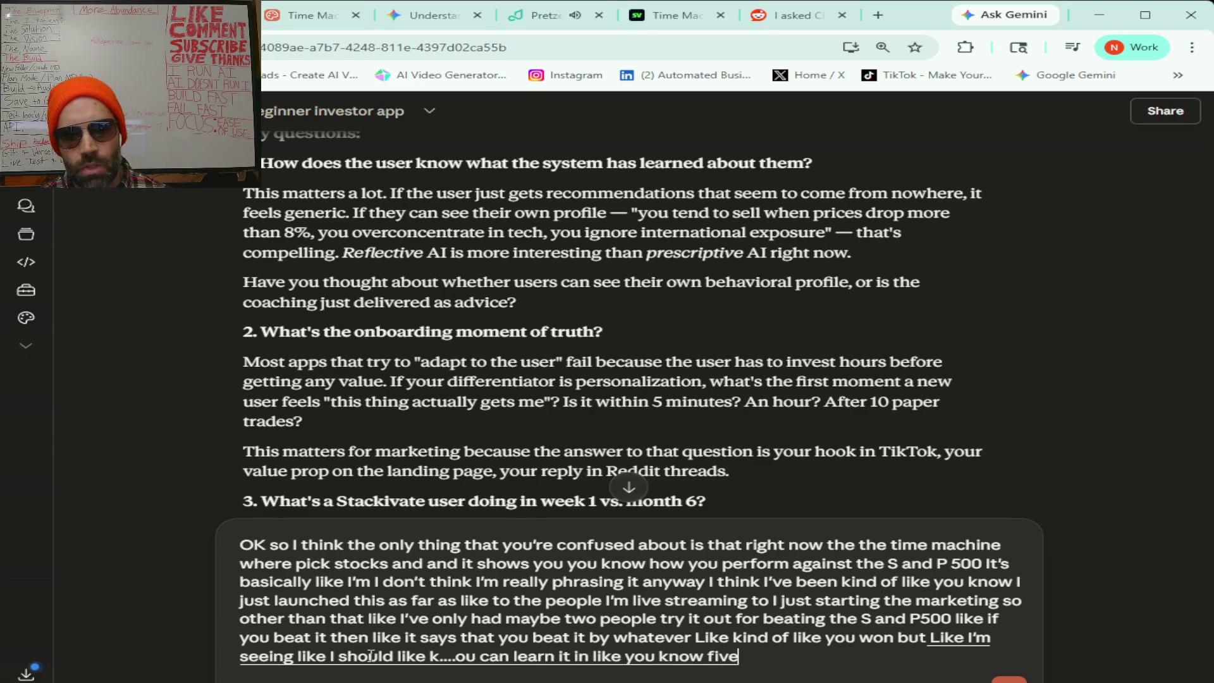
text( minutes to like 20 minutes)
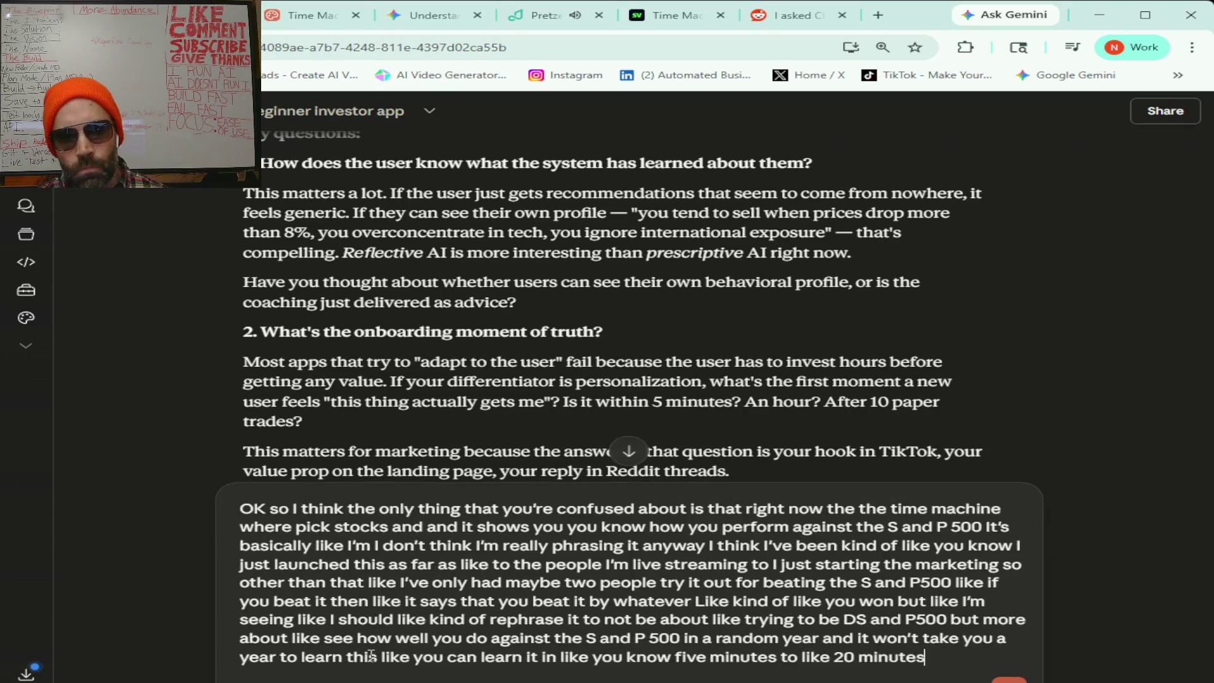
text( on to your)
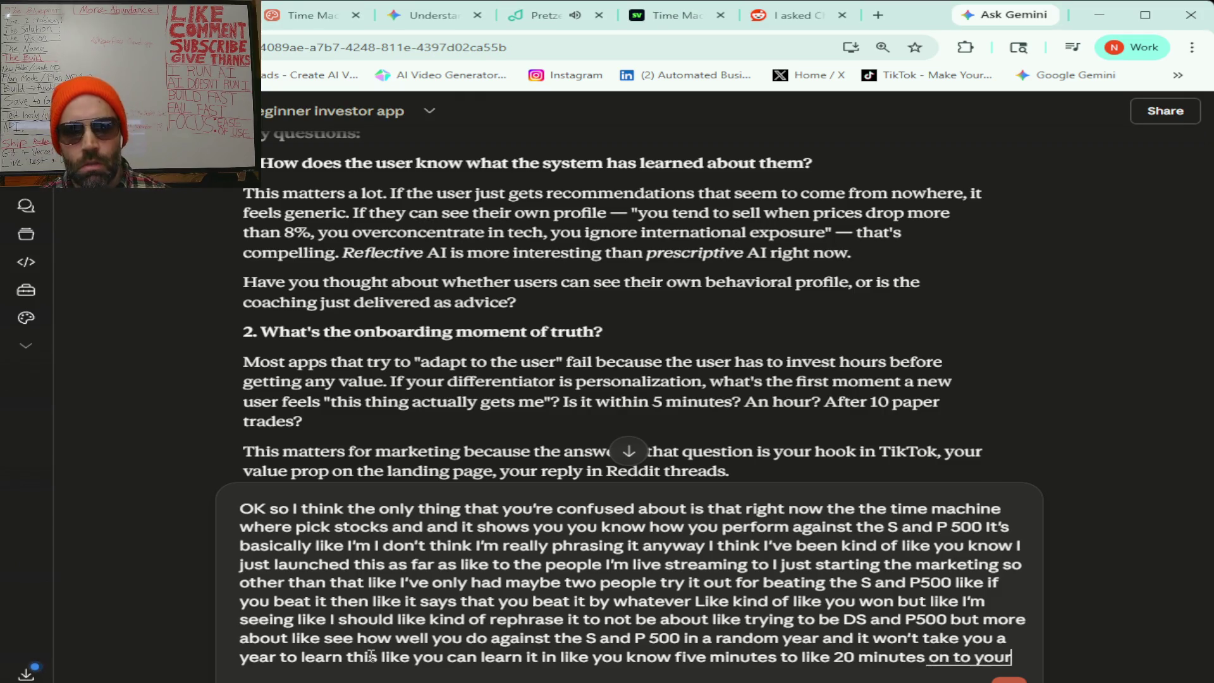
text( questions how)
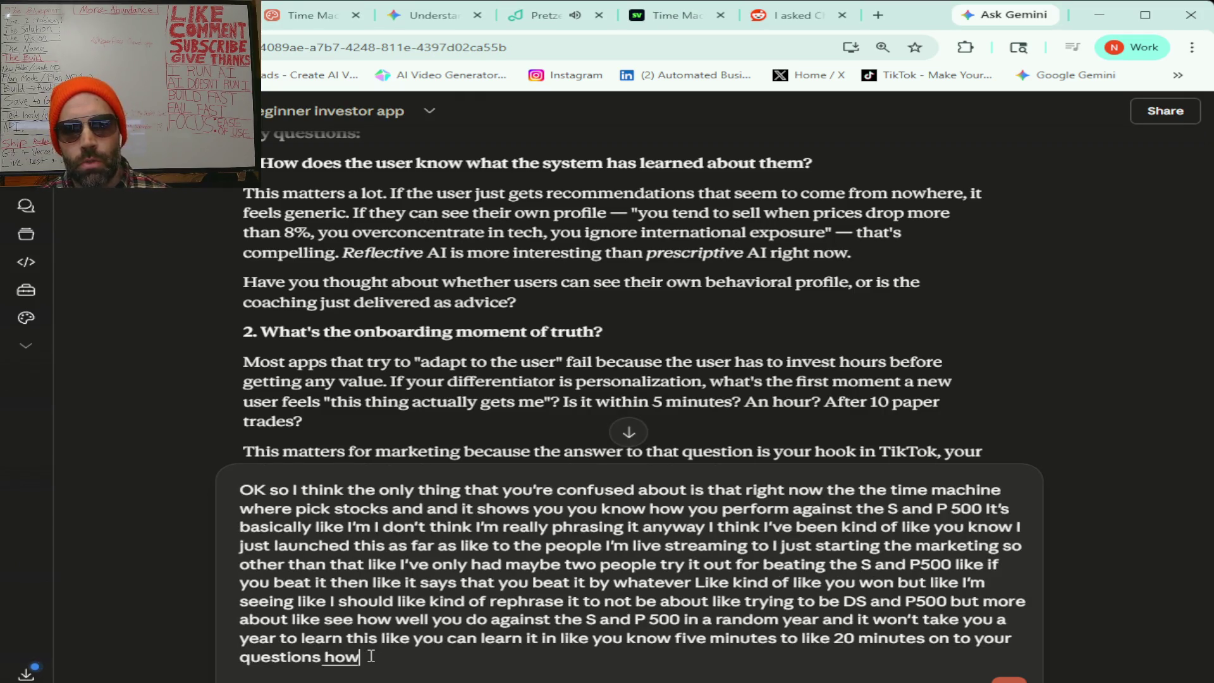
text( does the user know what the system has learned about them)
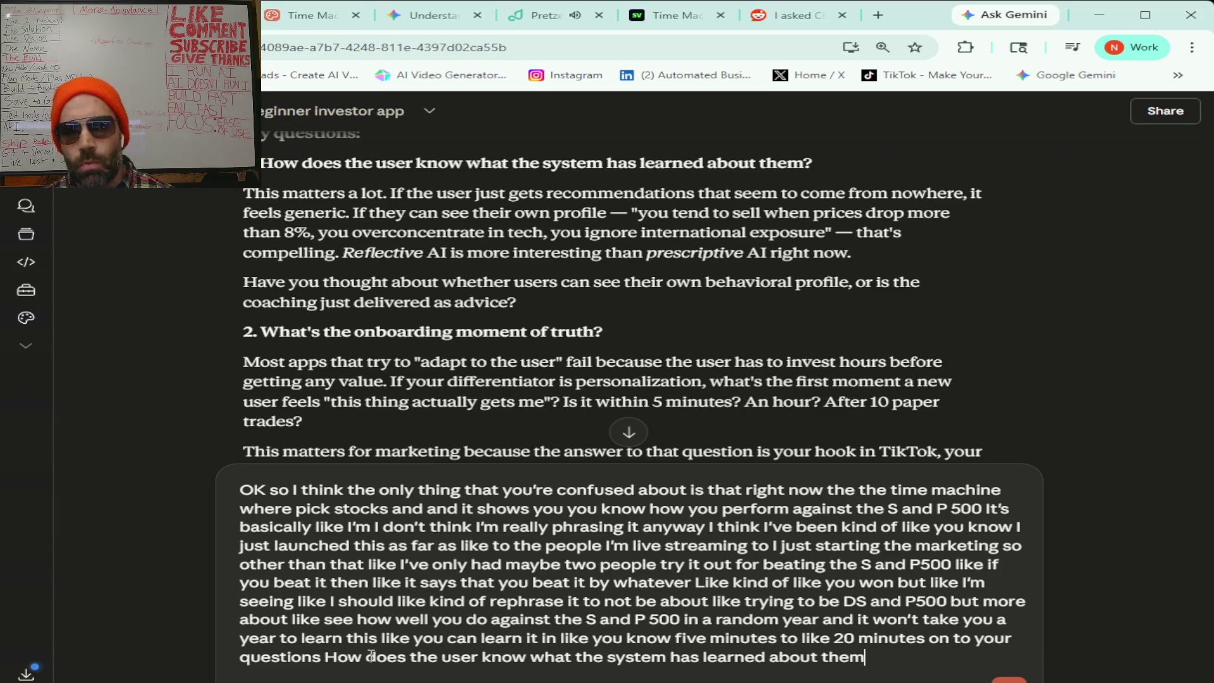
text( This would be in the paid tier)
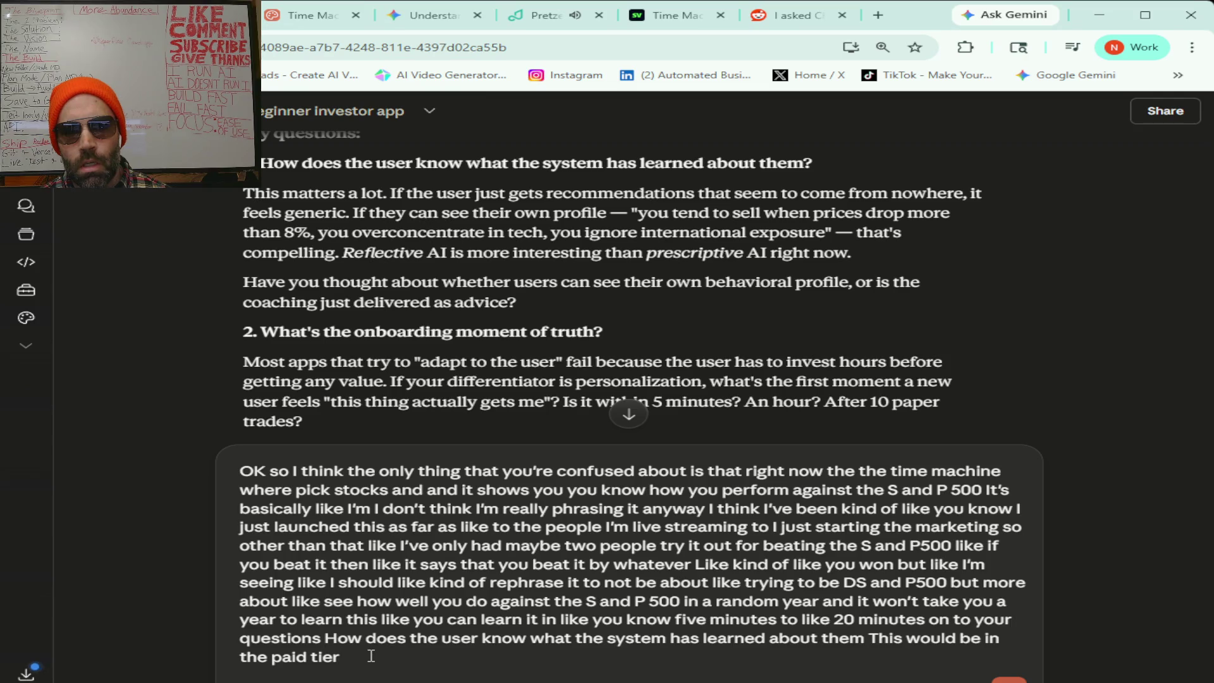
- Dictate that the paid-tier AI coach remembers journaling and frames advice as probabilities, not buy/sell calls
text(Umm I haven't used it enough to have)
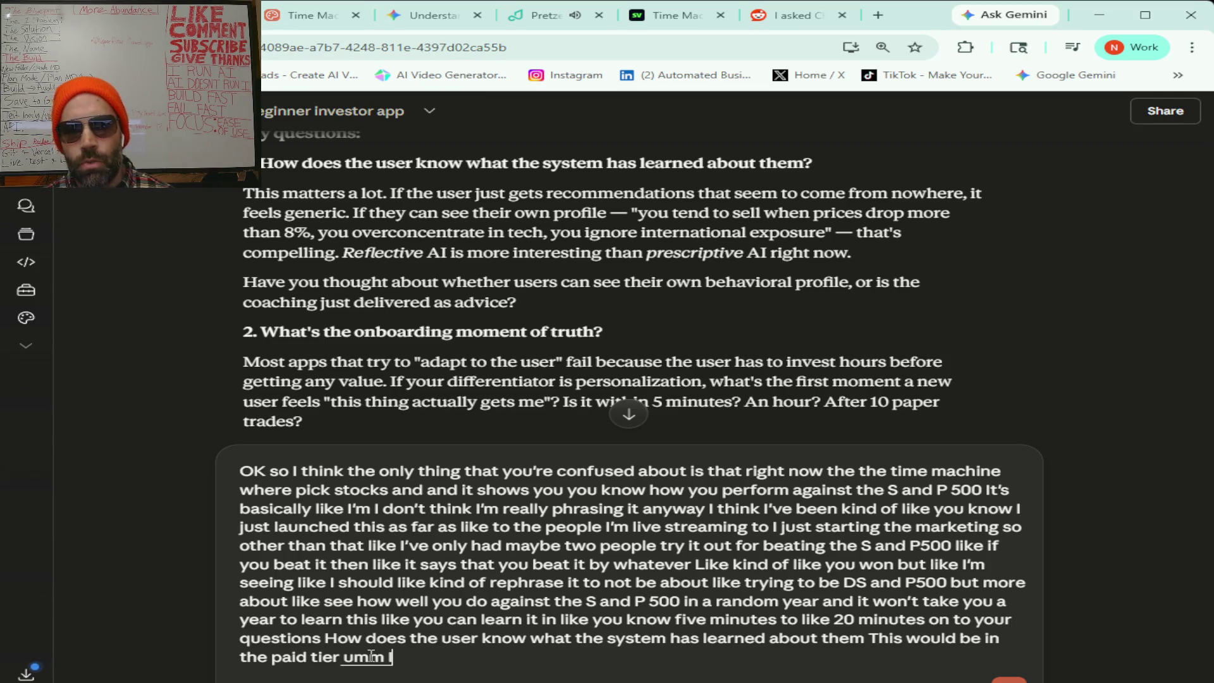
text( it generate)
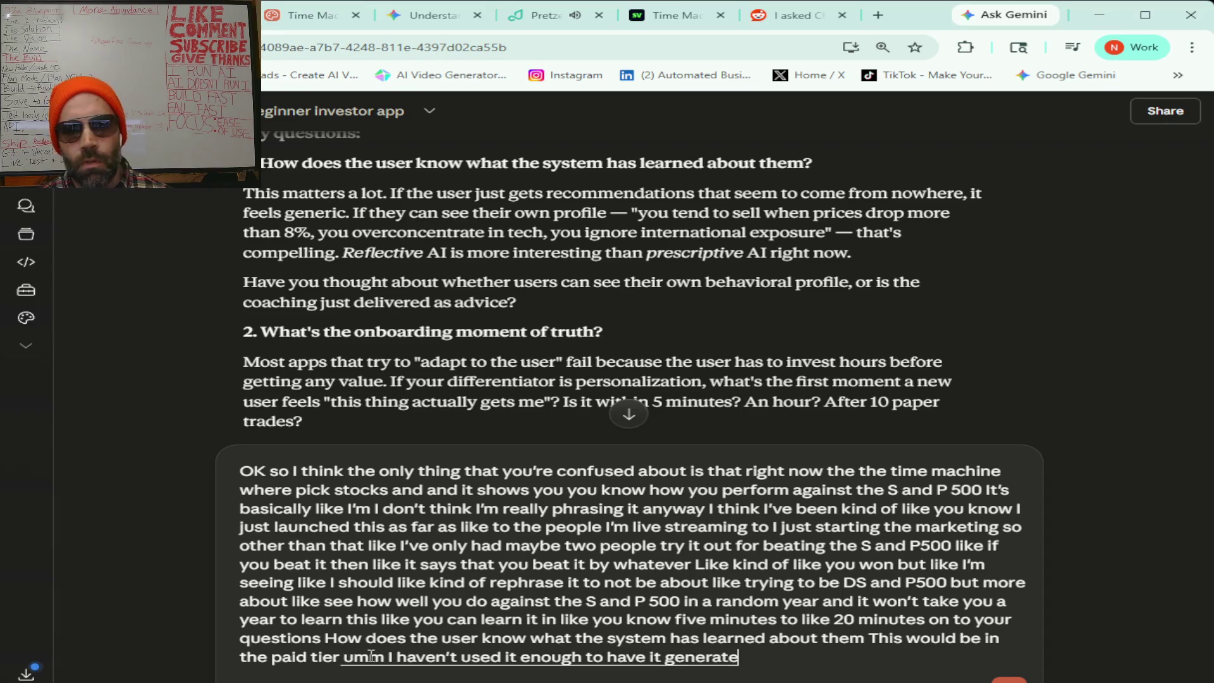
text( a profile It's just like a coach that you would talk to)
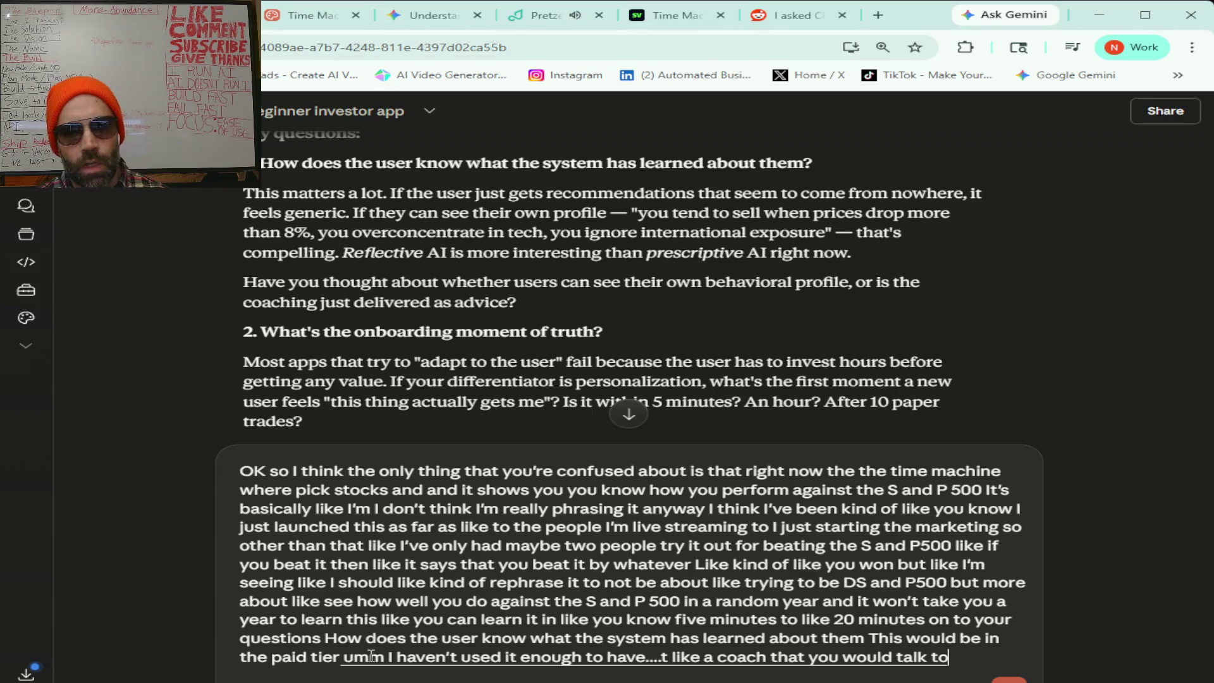
text( it's phrased as like the AI coach)
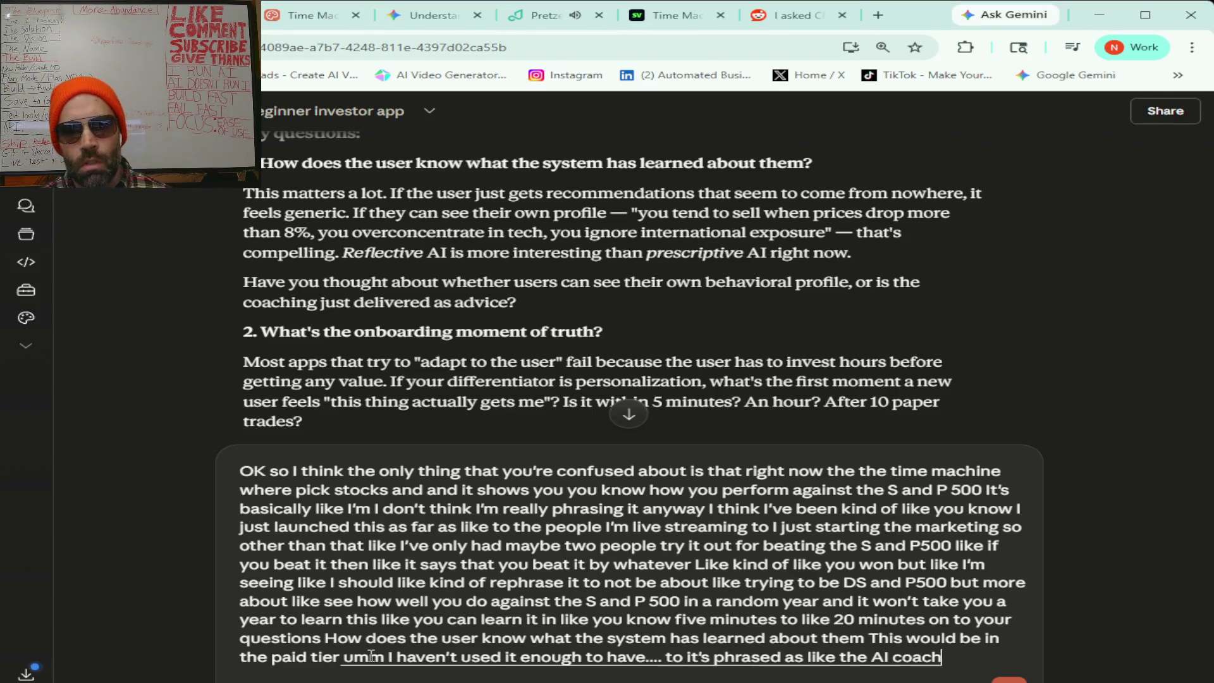
text( And it remembers your journaling and then you)
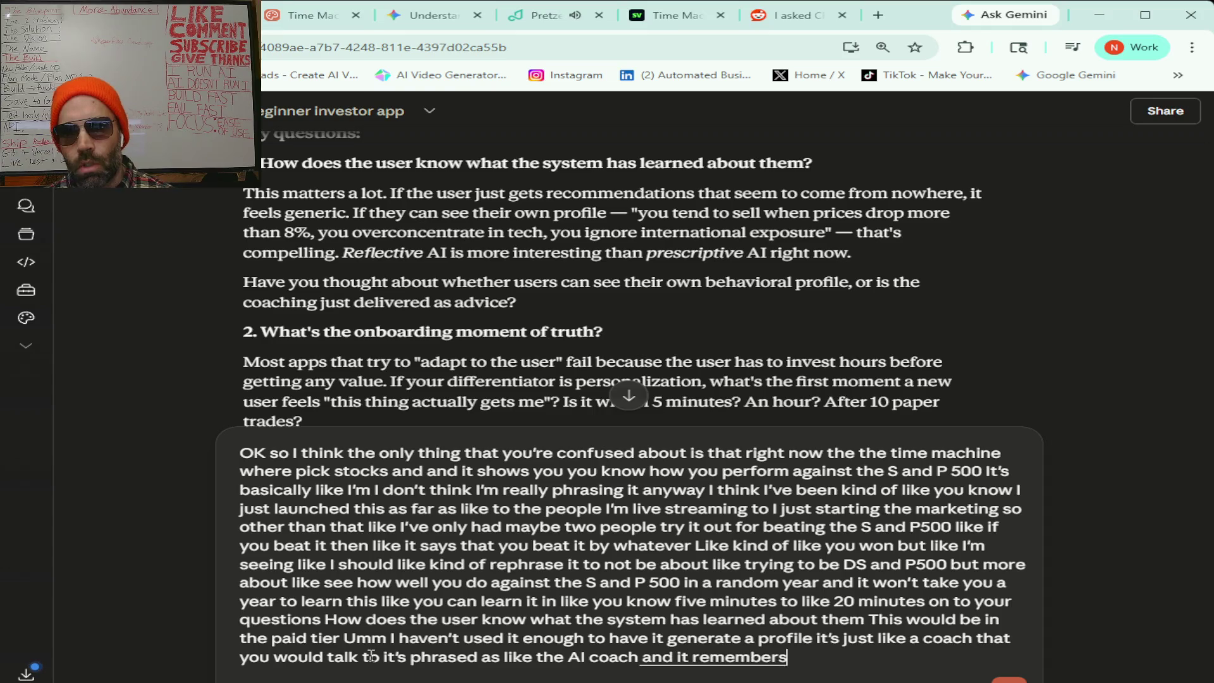
text( can)
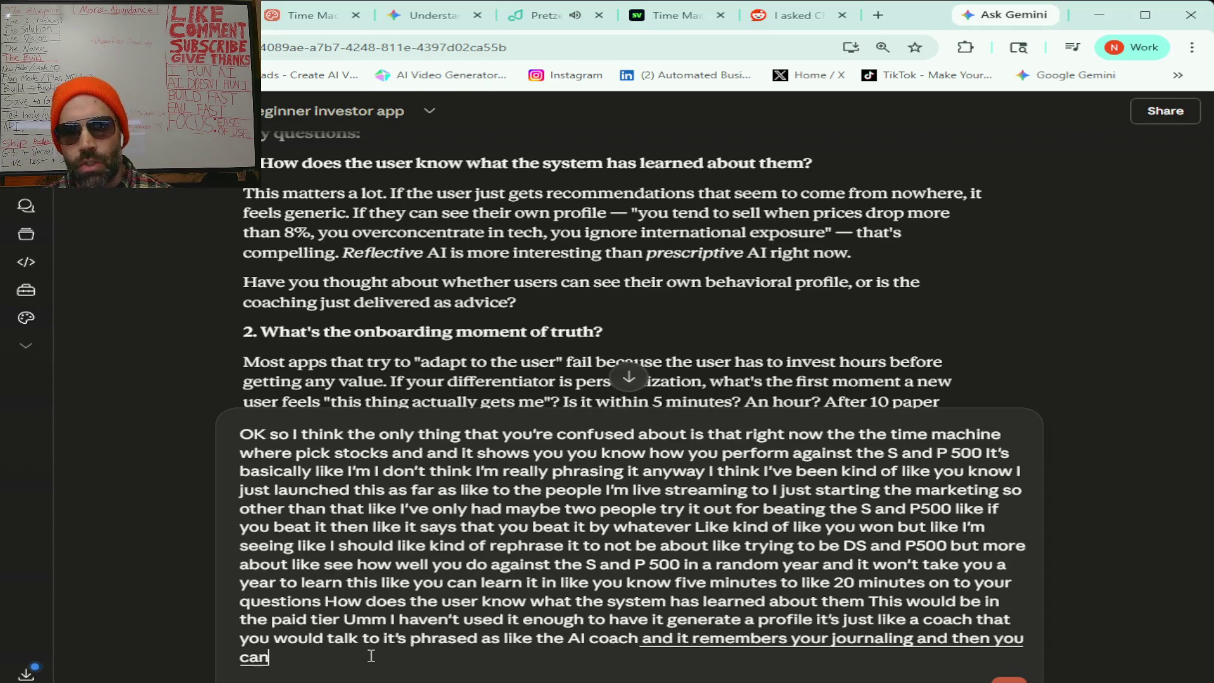
text( ask it questions and then it can give you advice)
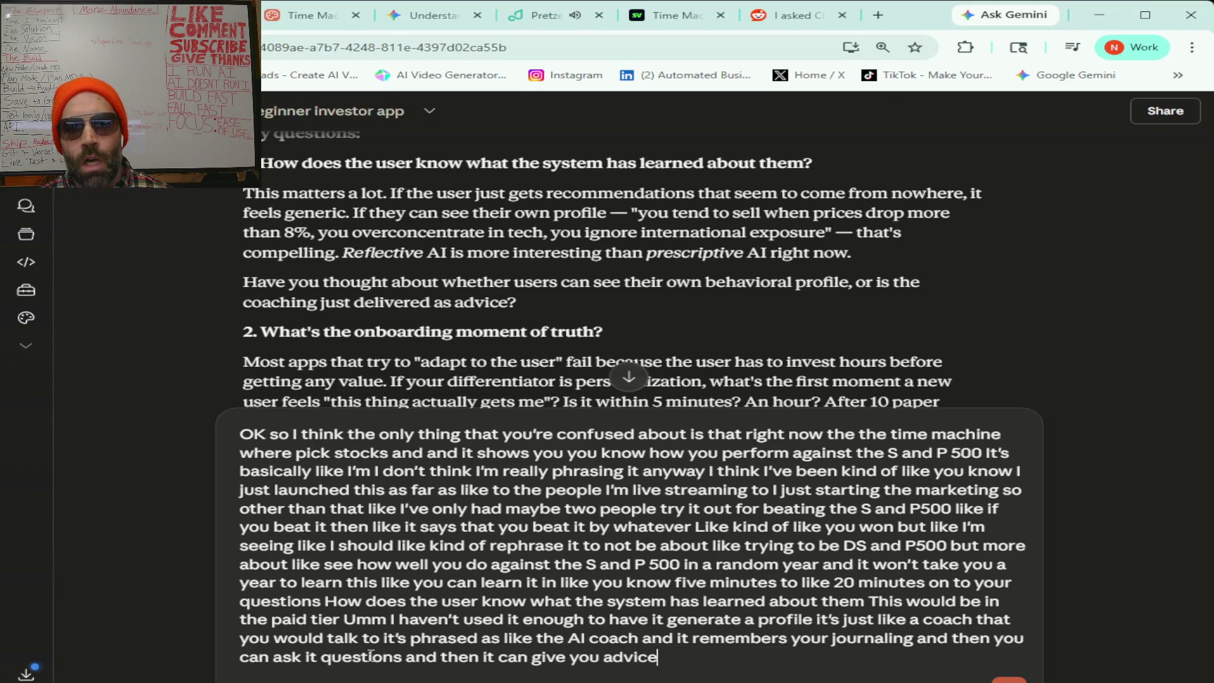
text( i've the main thing i've done so)
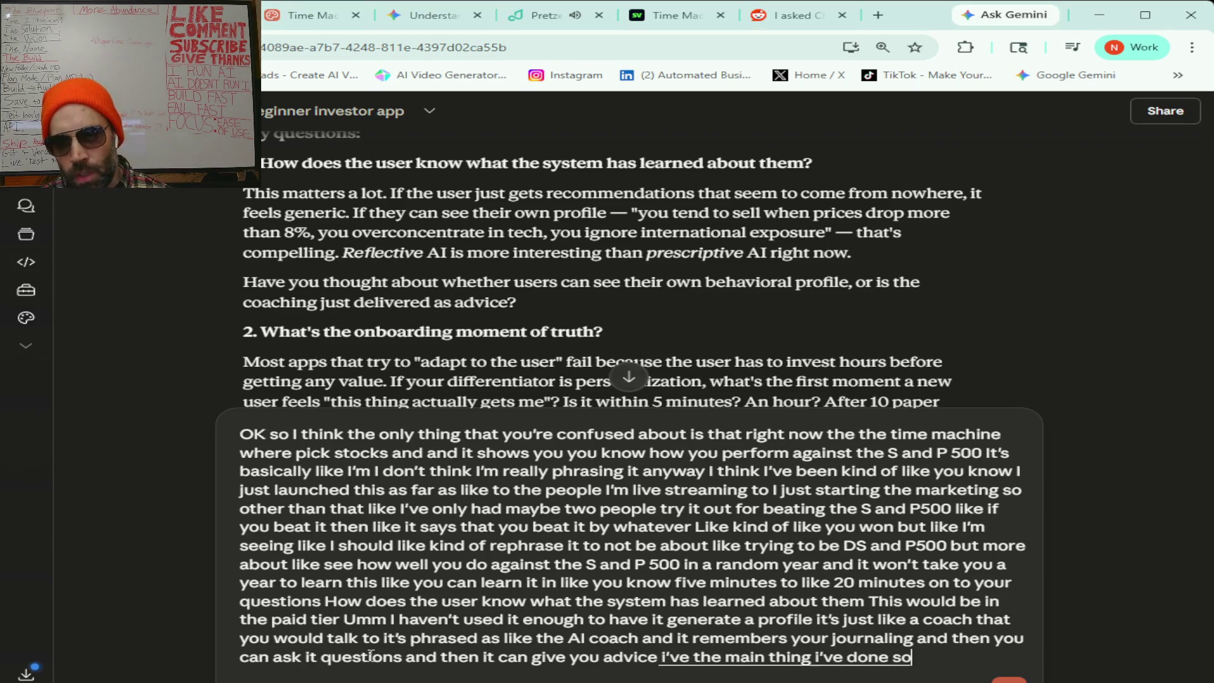
text( far for regulation is I've like)
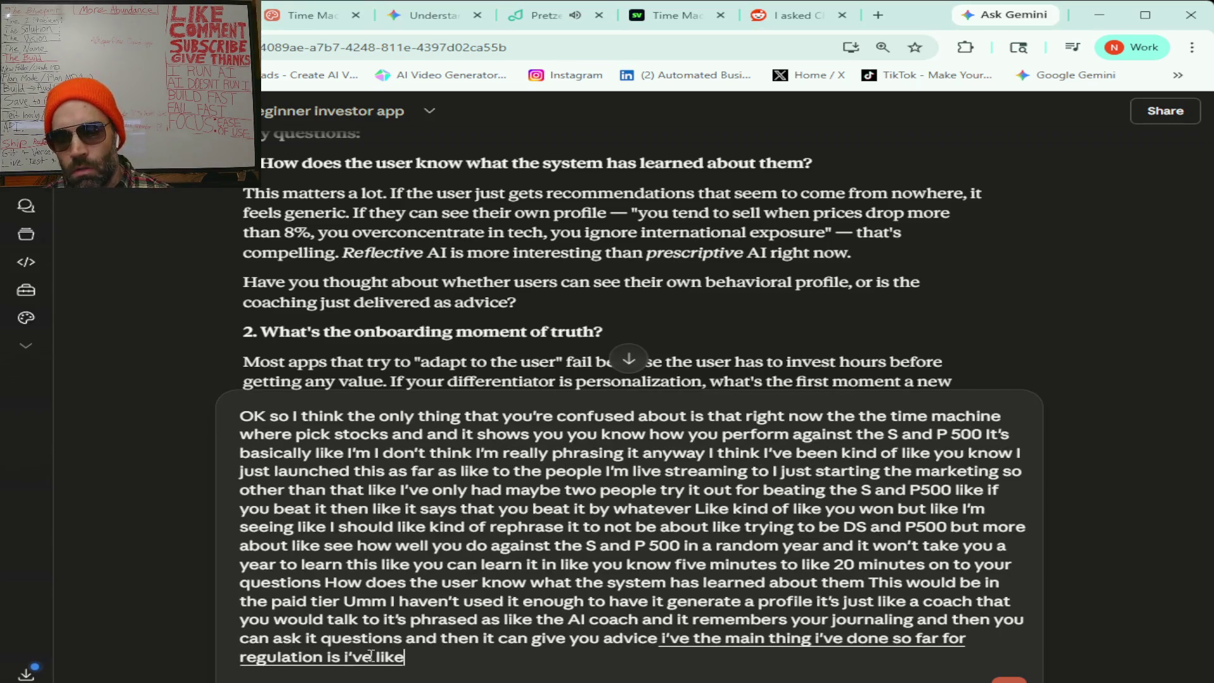
text( I haven't said anything)
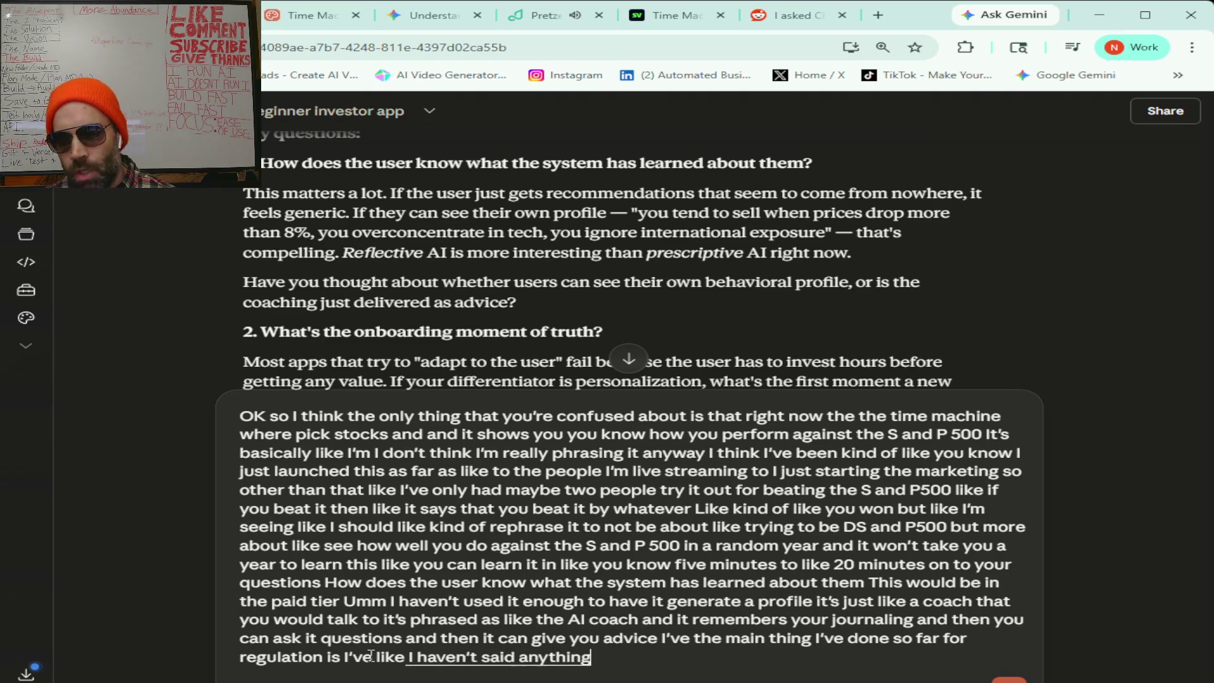
text( on the project about it being like)
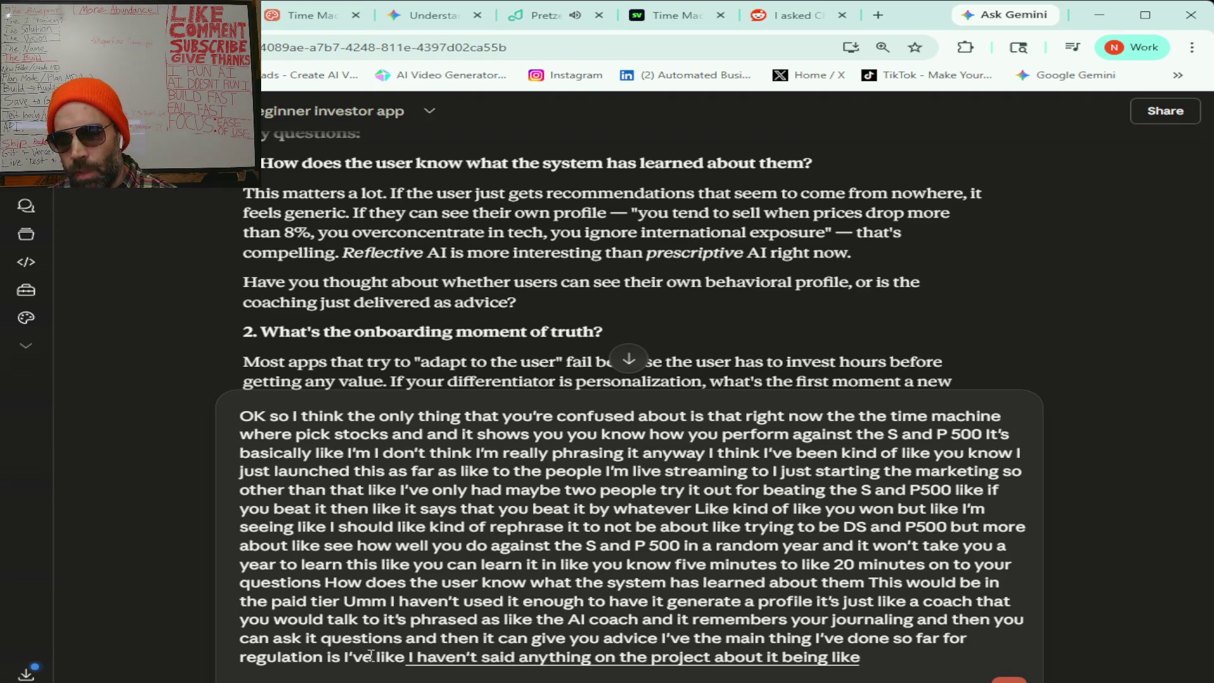
text( better or replacing)
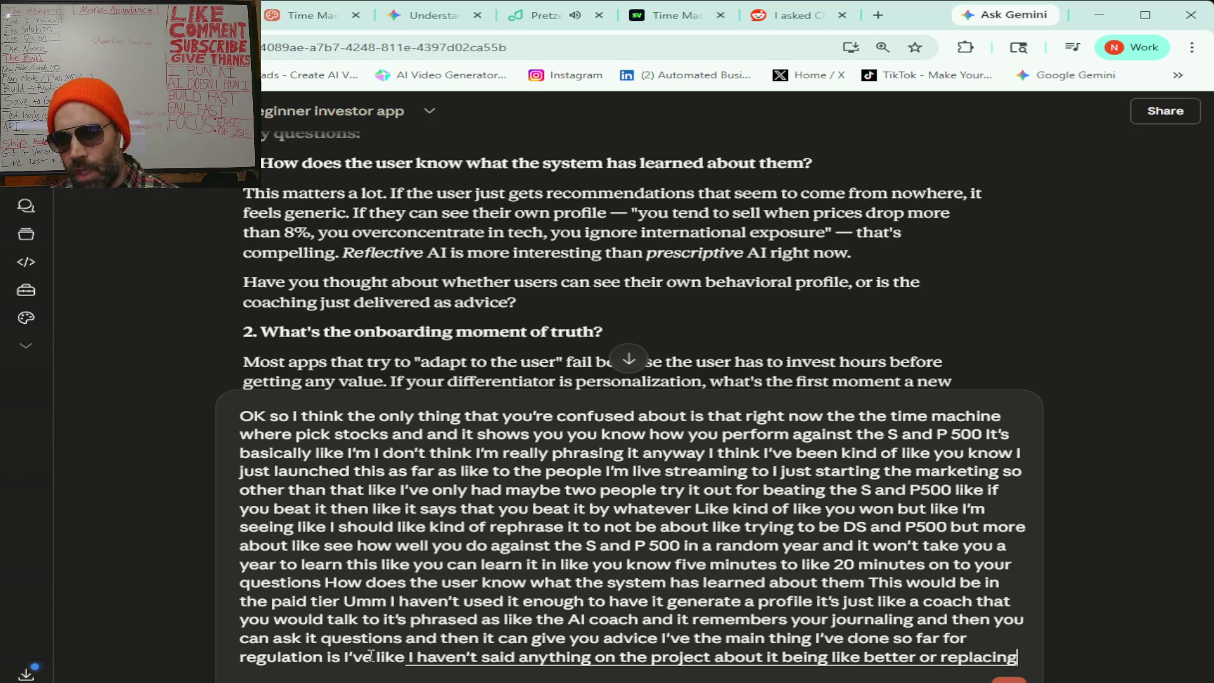
text( a financial advisor I've just made it so everything is like)
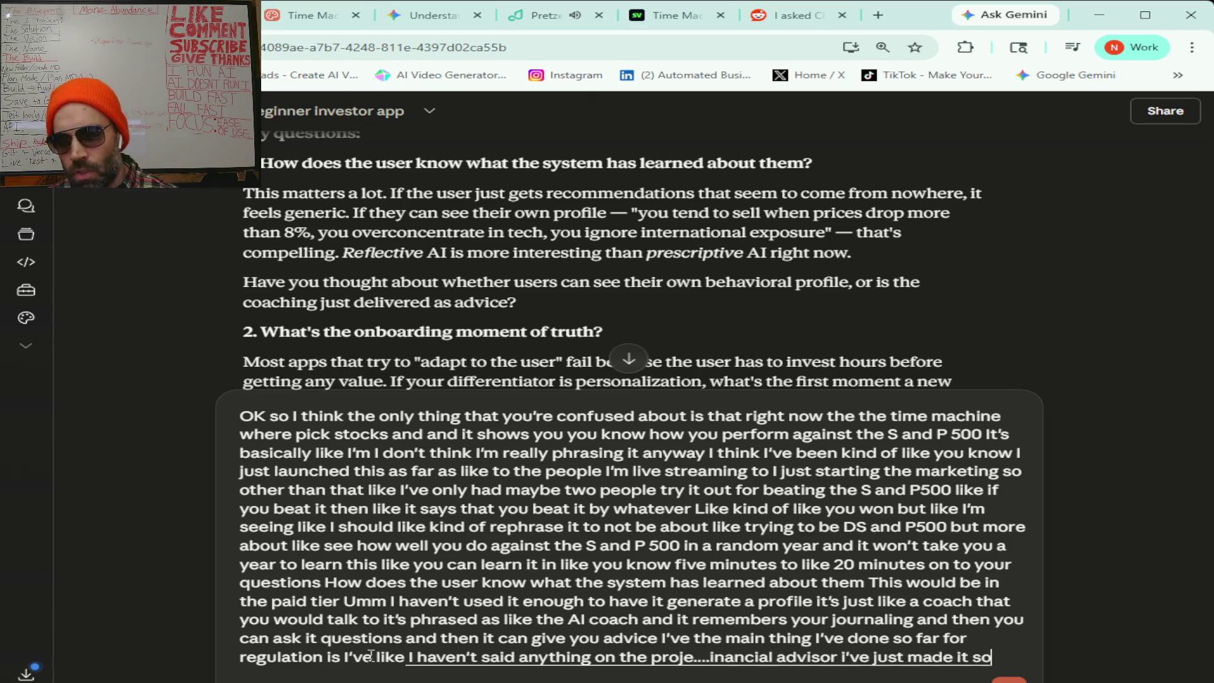
text( in probabilities like)
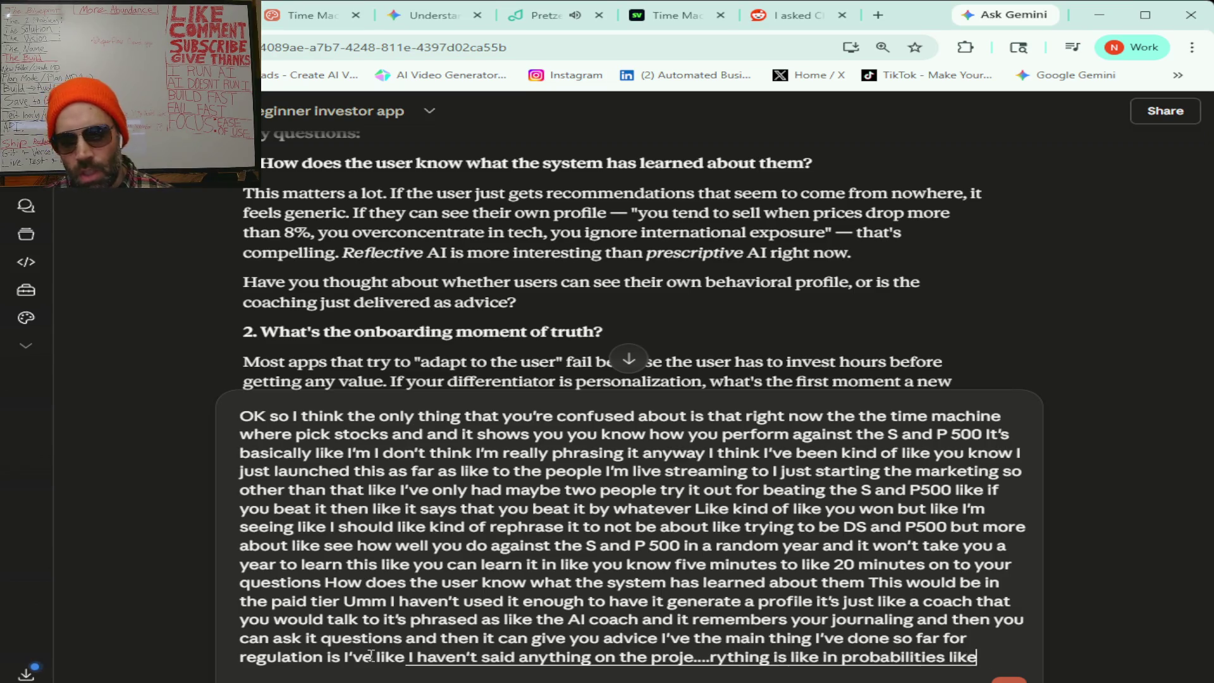
text( it's not saying you should buy this or you should)
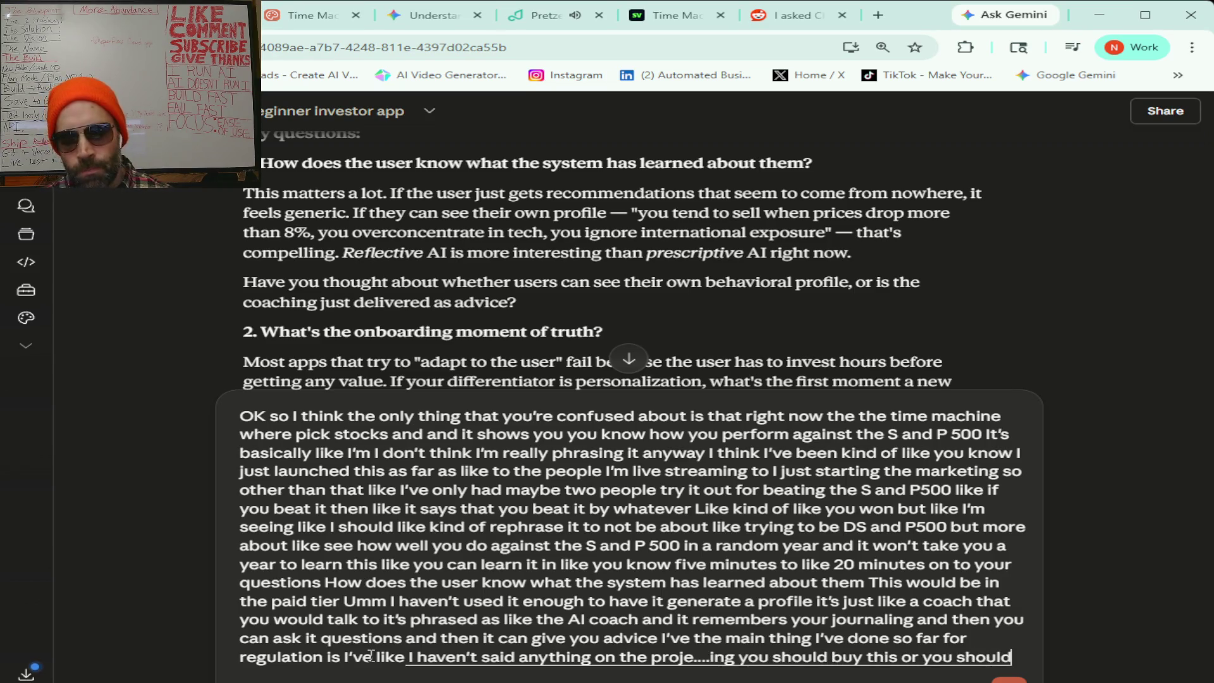
text( sell this it's saying like in this)
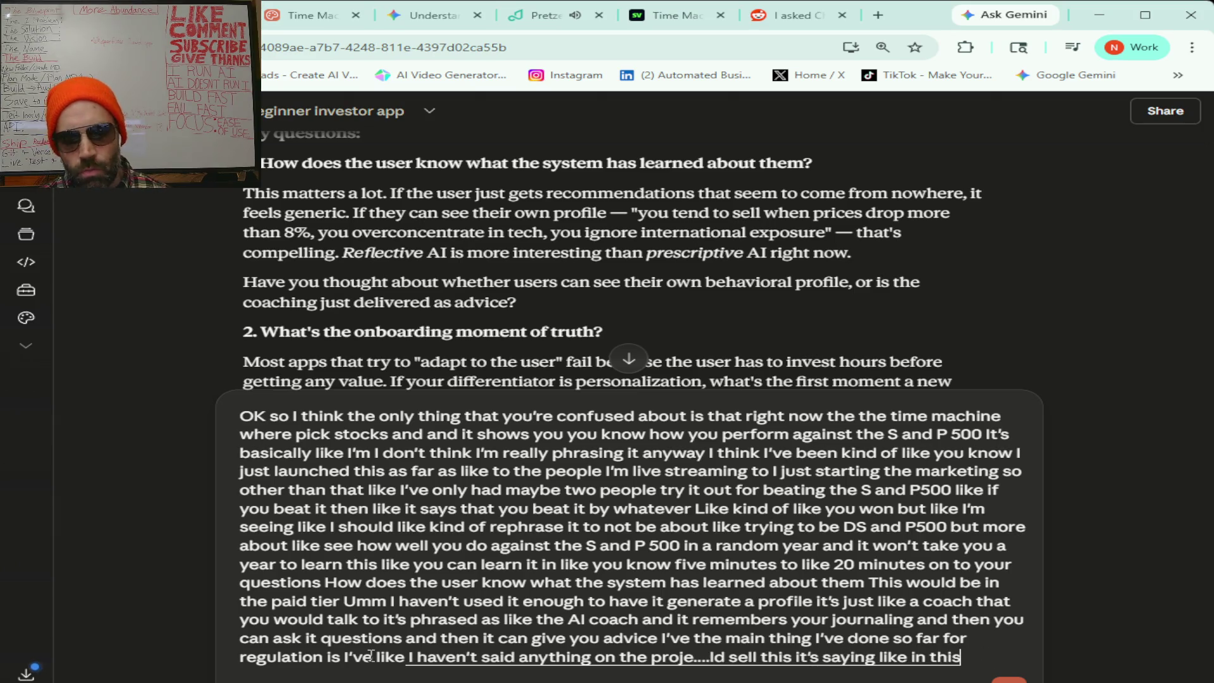
text( case this is more probable or this is more likely)
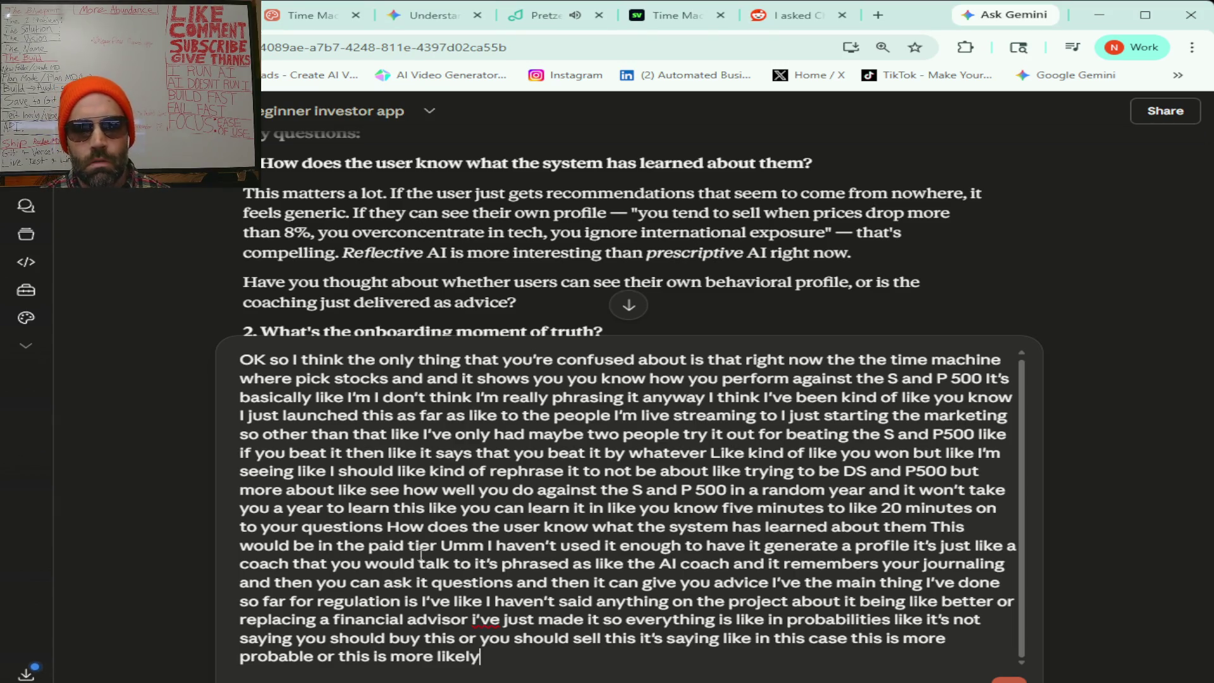
scroll(489, 285, down, 3)
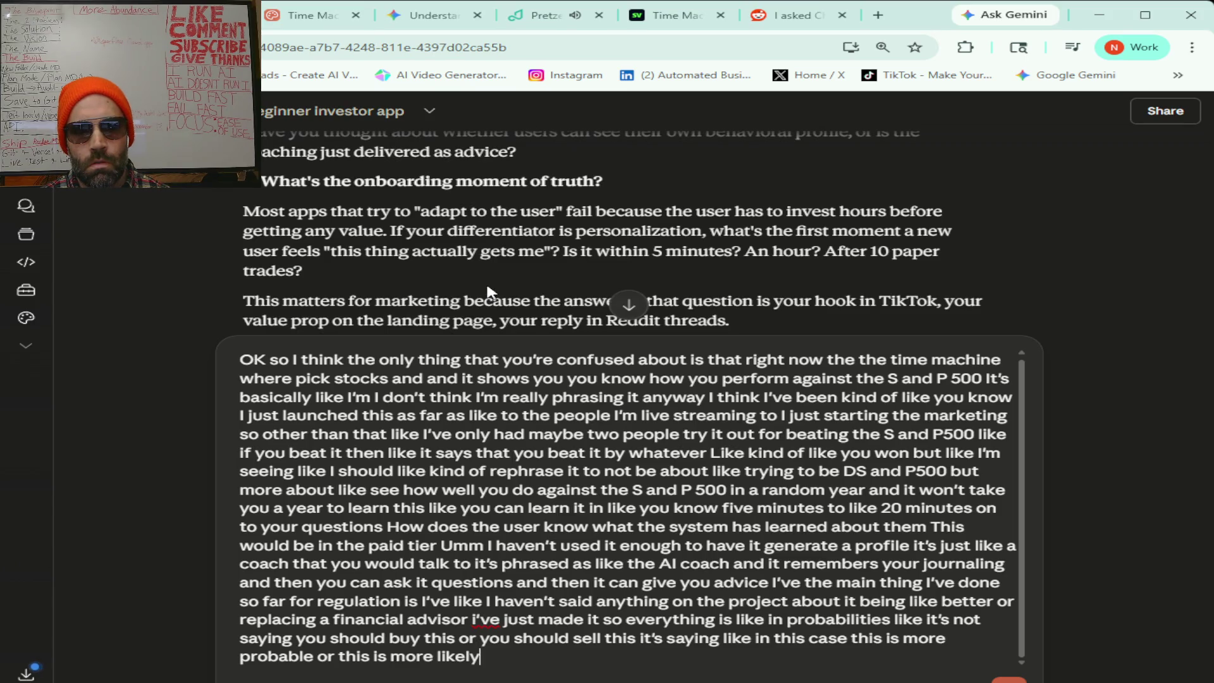
scroll(489, 290, down, 1)
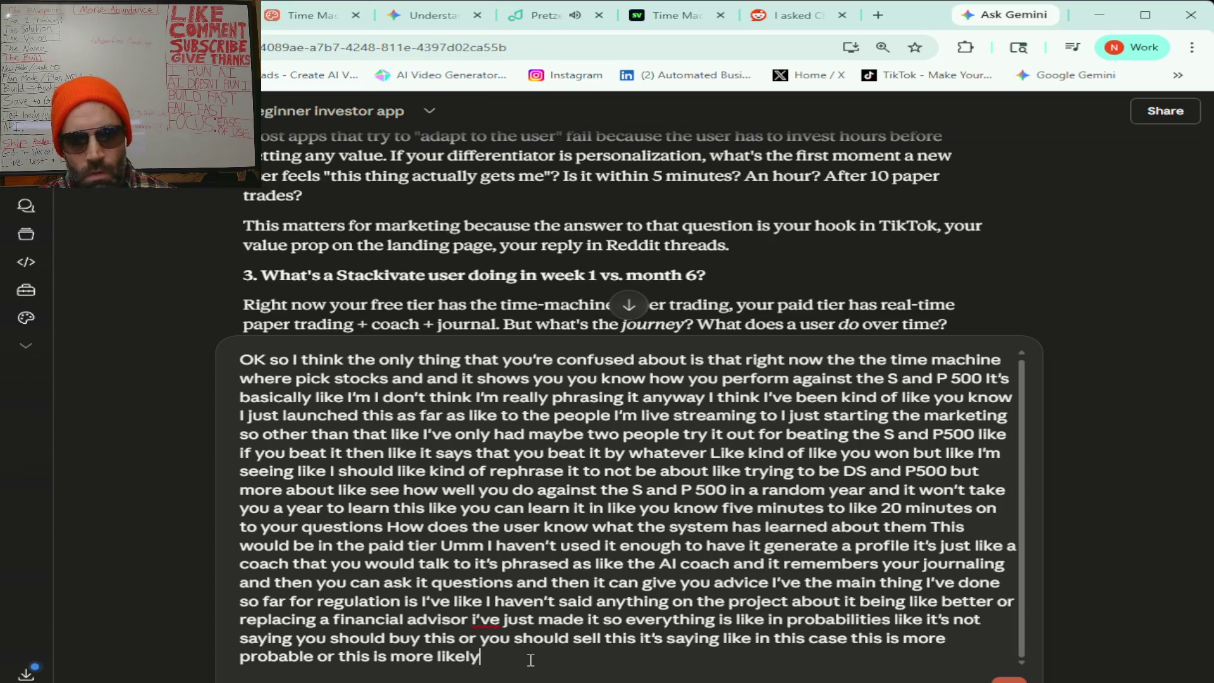
text( for the onboarding)
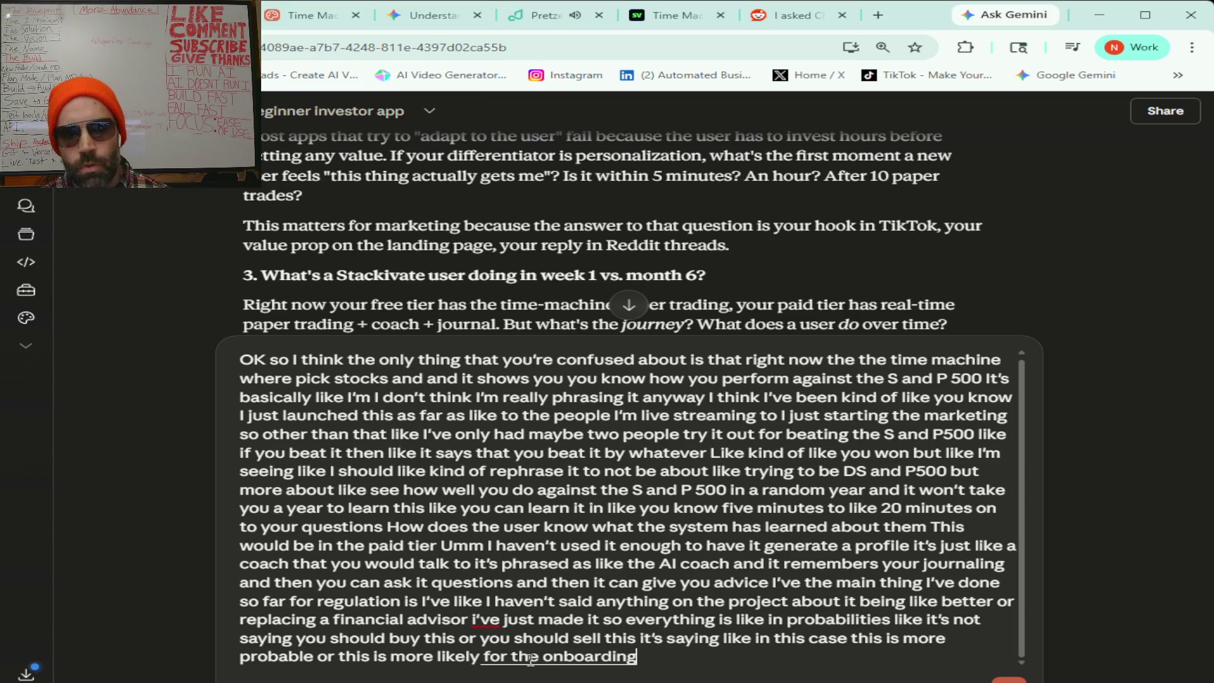
text( moment of truth)
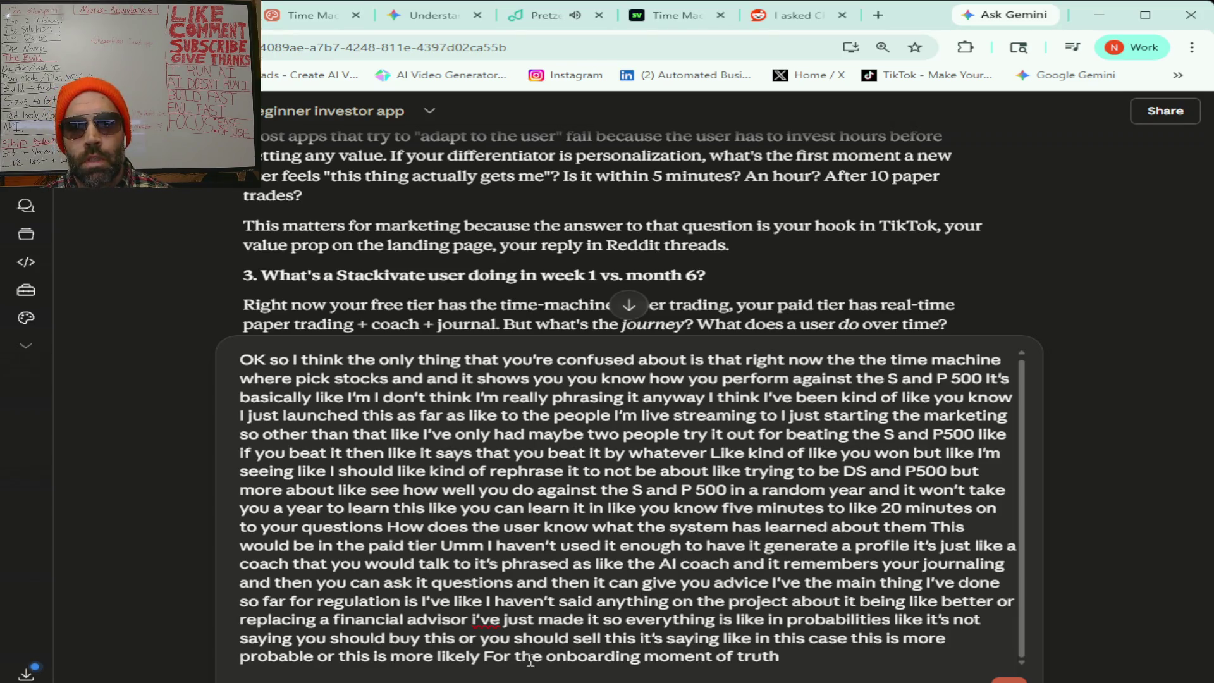
text( that's not until the paid tier)
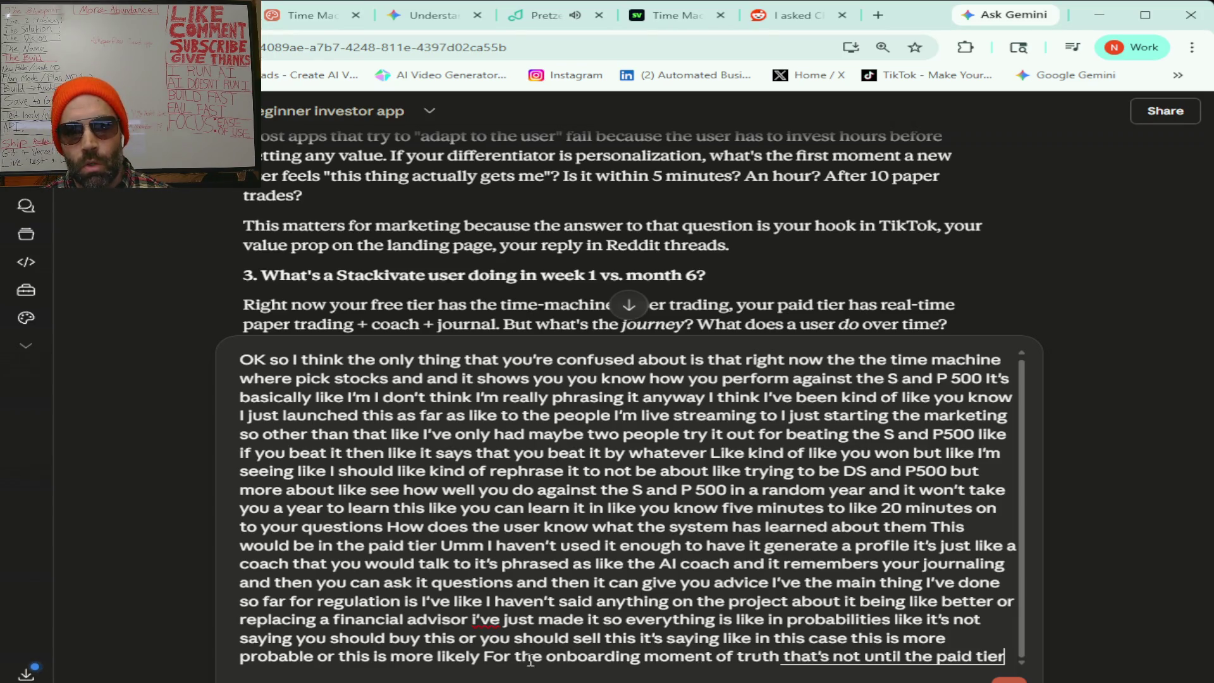
text( and no one's actually like)
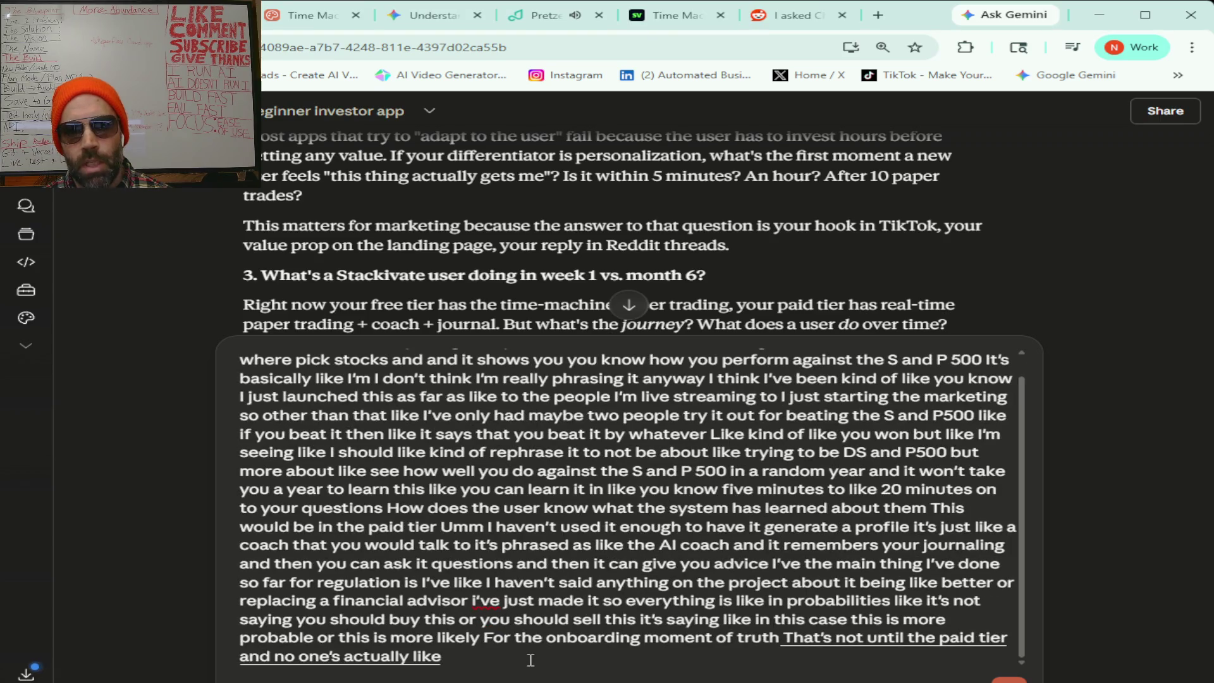
text( got the paid tier yet except for me that)
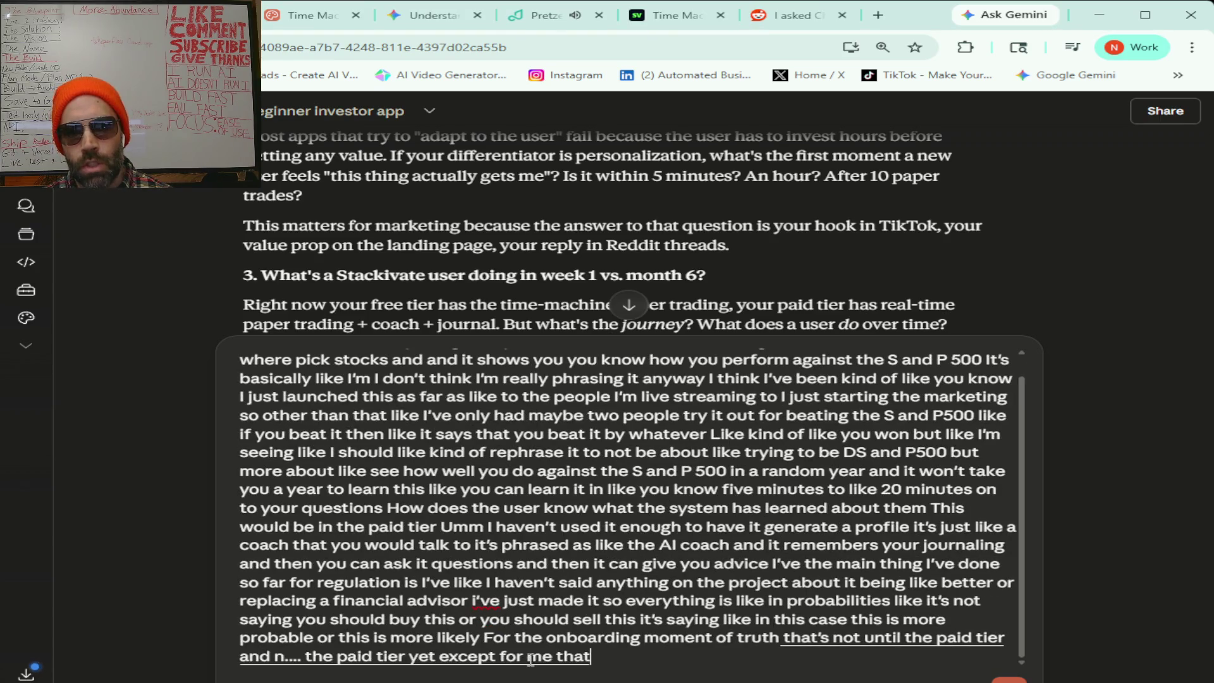
text( i've been using it)
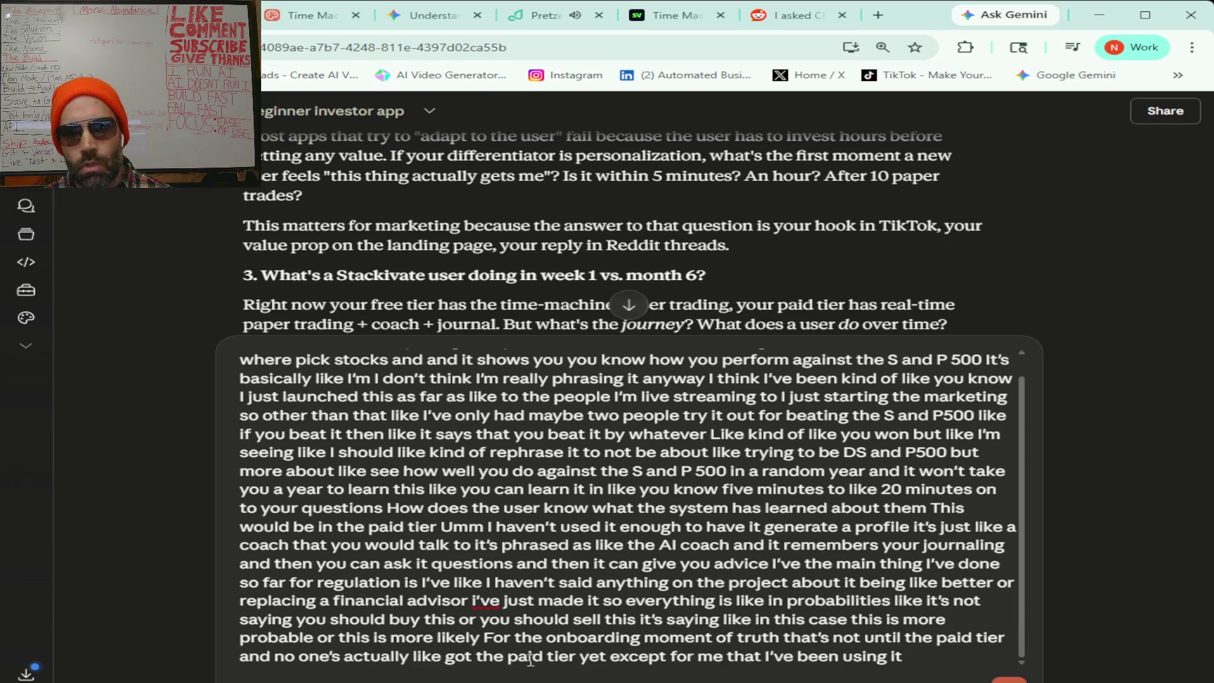
text( and it just starts with like some very simple questions)
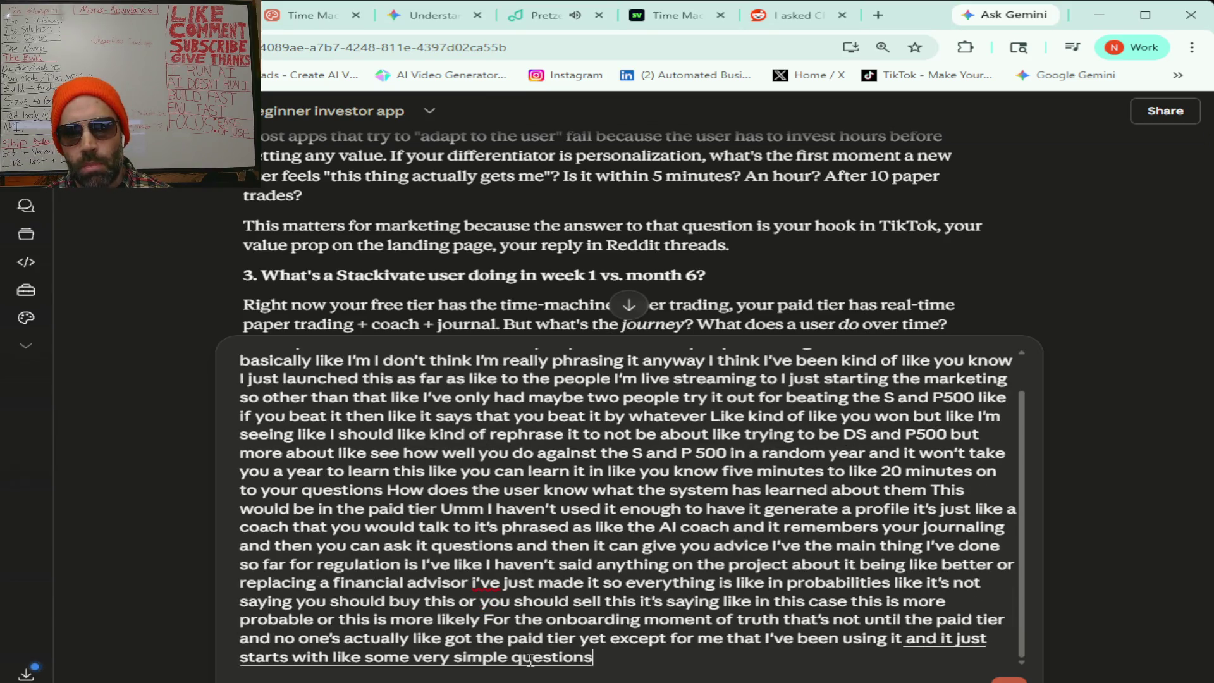
text( that I plan on making better overtime)
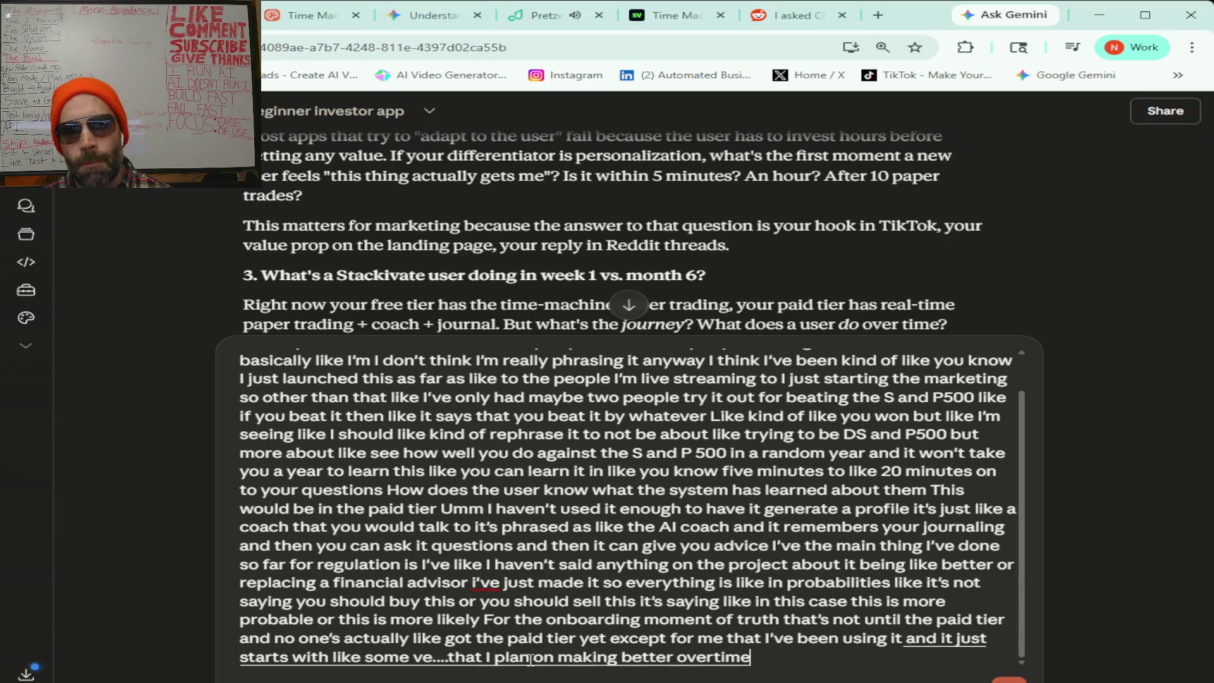
text( To get kind of like a idea of)
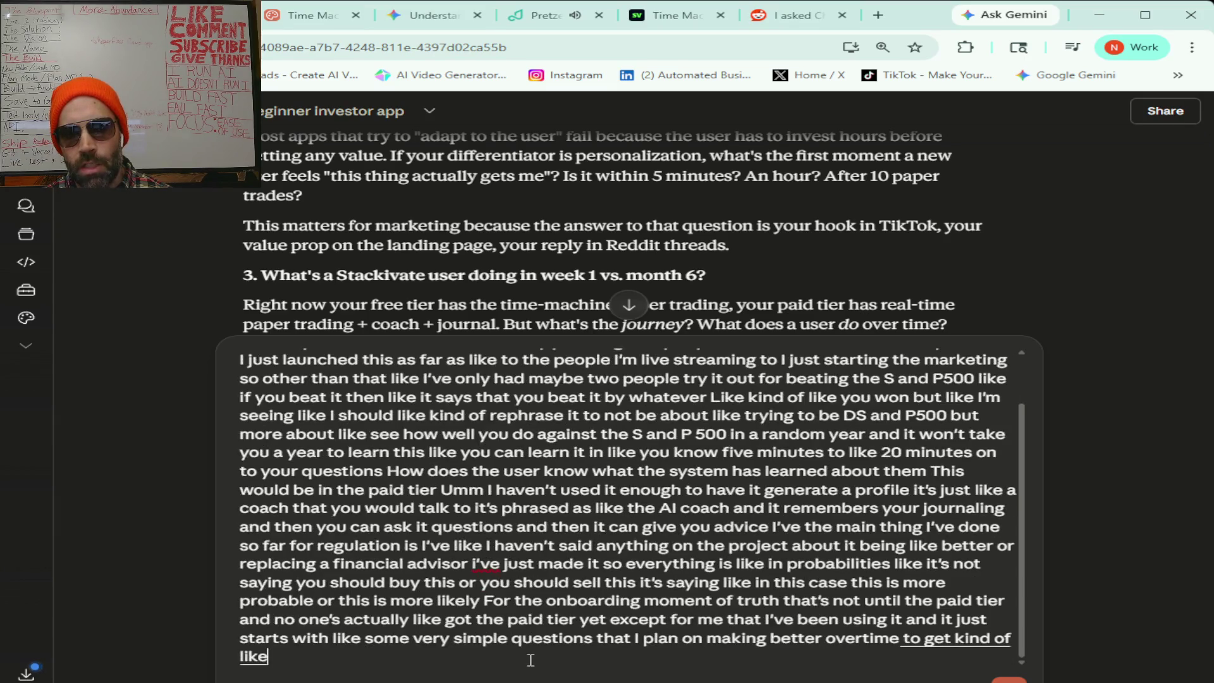
text( like)
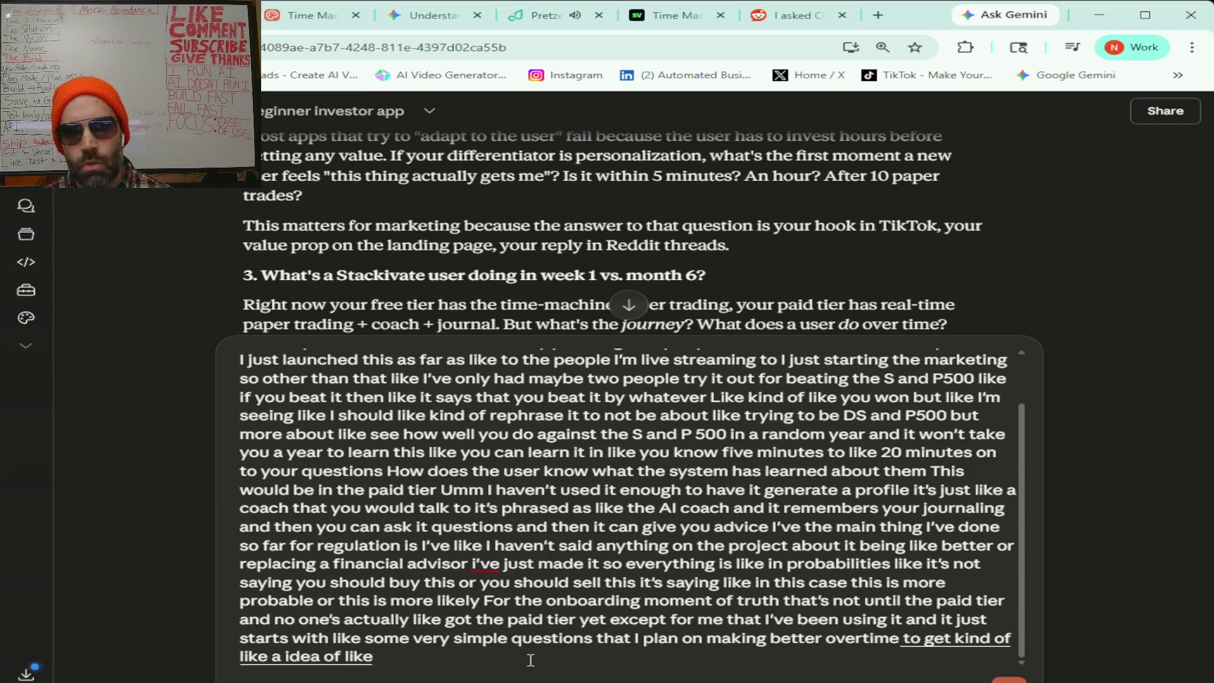
text( investors personality)
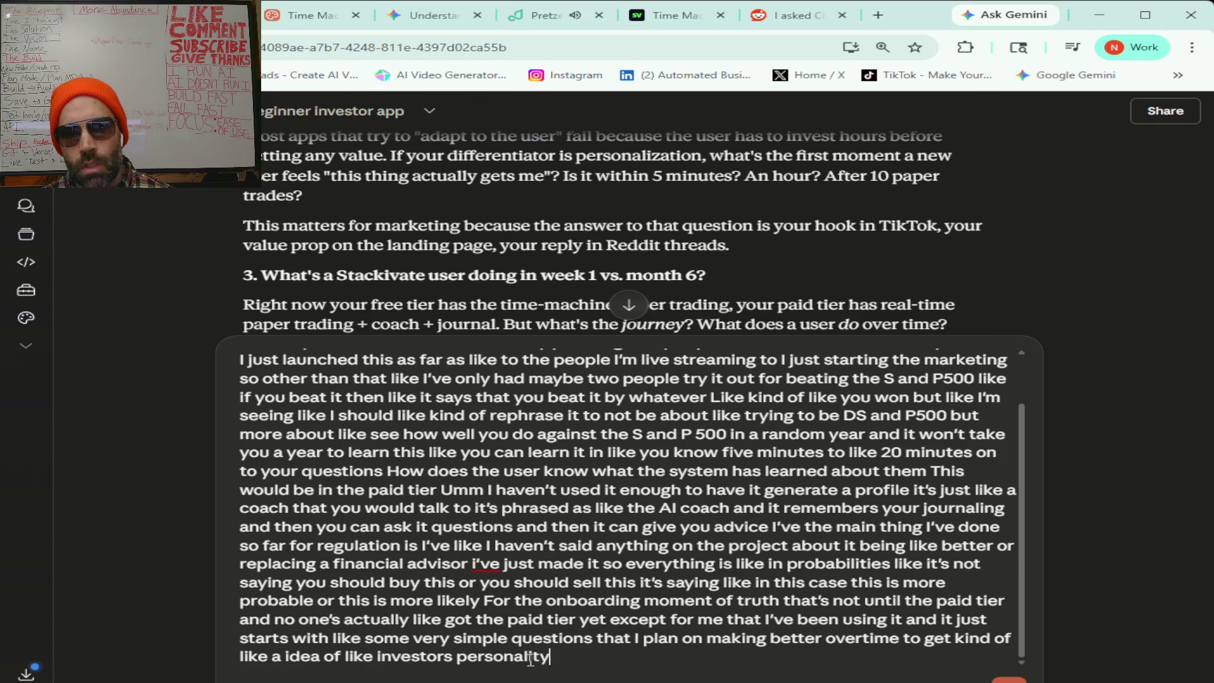
text( this project still has a long way to go i'm)
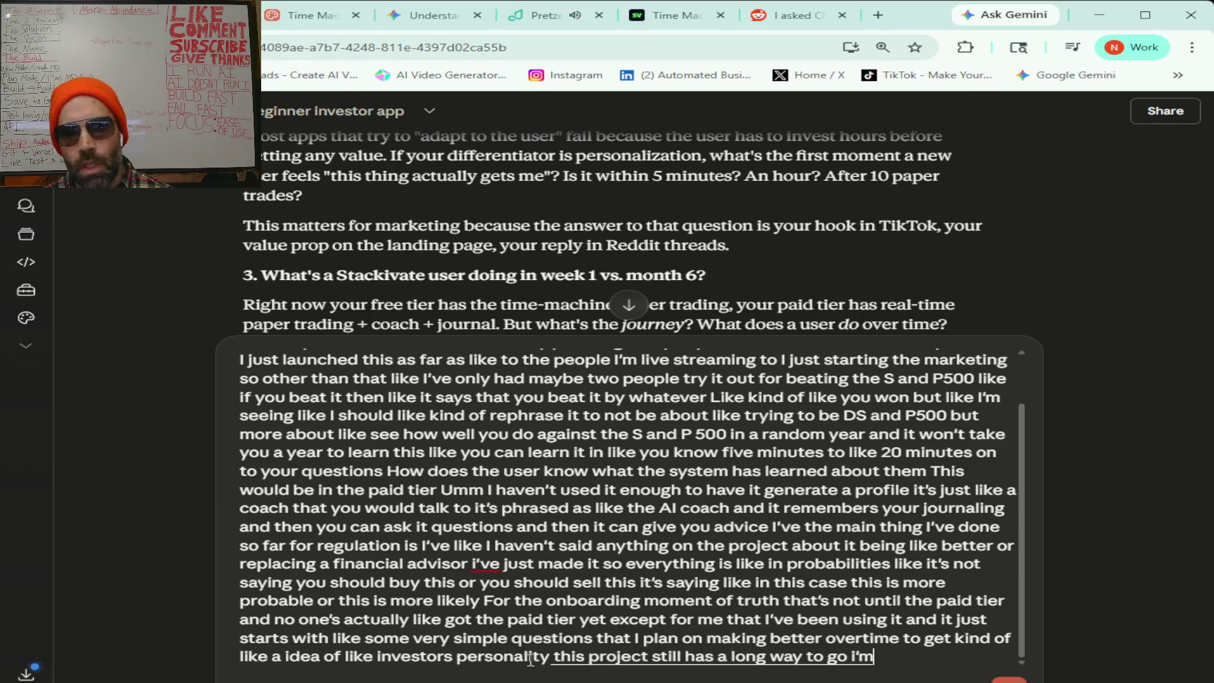
text( just kind of like you know launching an MVP)
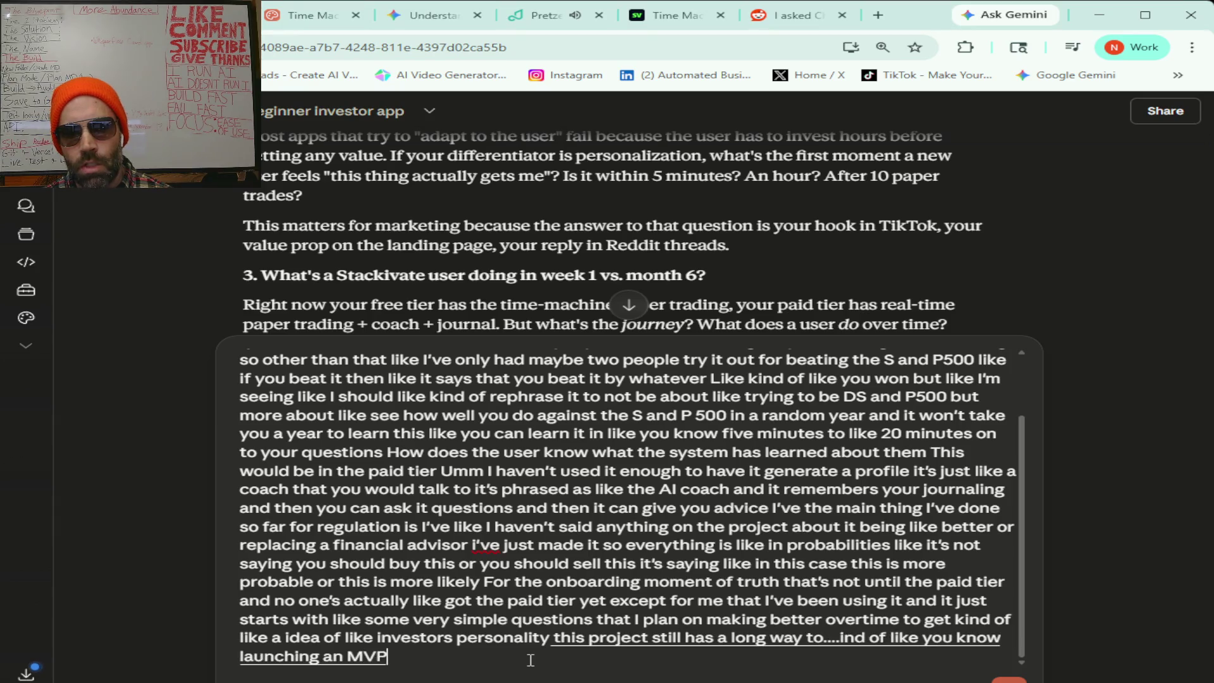
text( that's like very simple just)
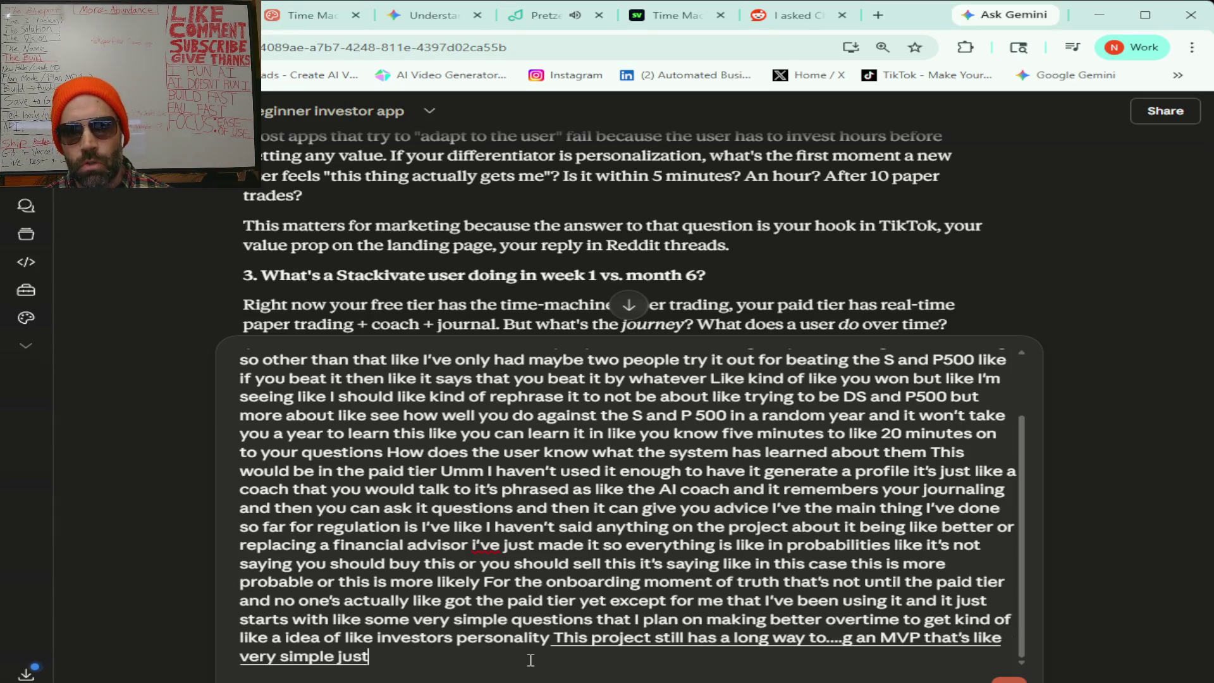
text( main features)
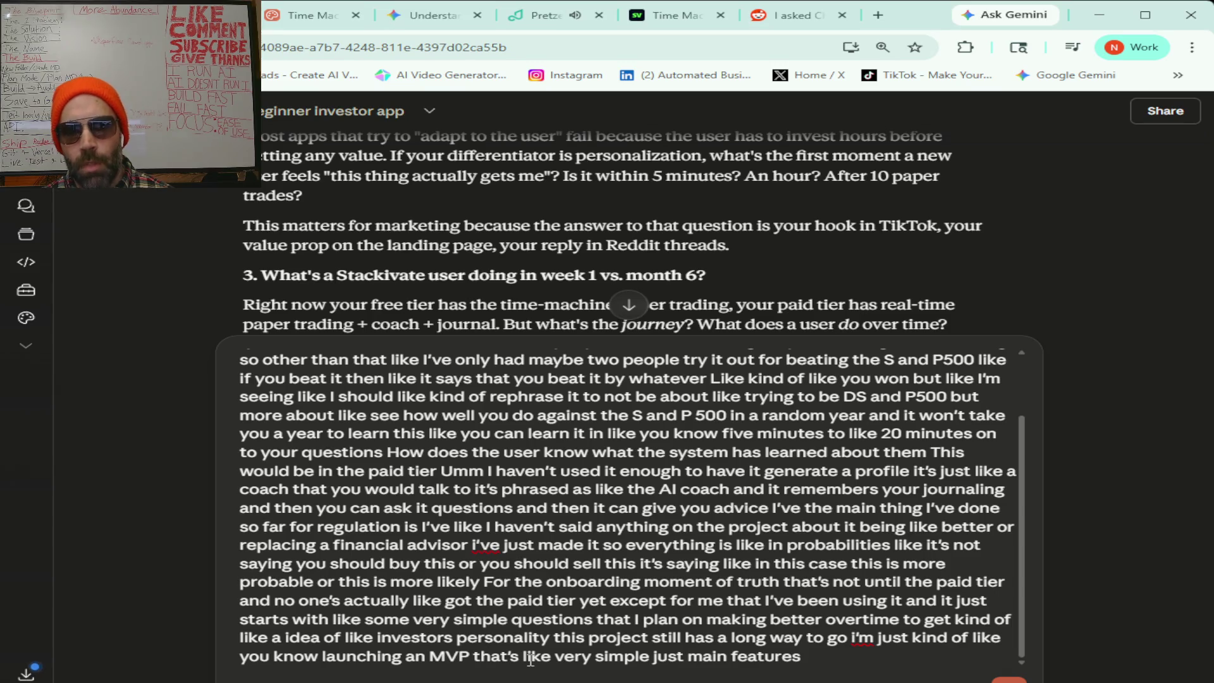
- Dictate that paid-tier onboarding asks simple personality questions and the project is a simple MVP
text( I would imagine a user in)
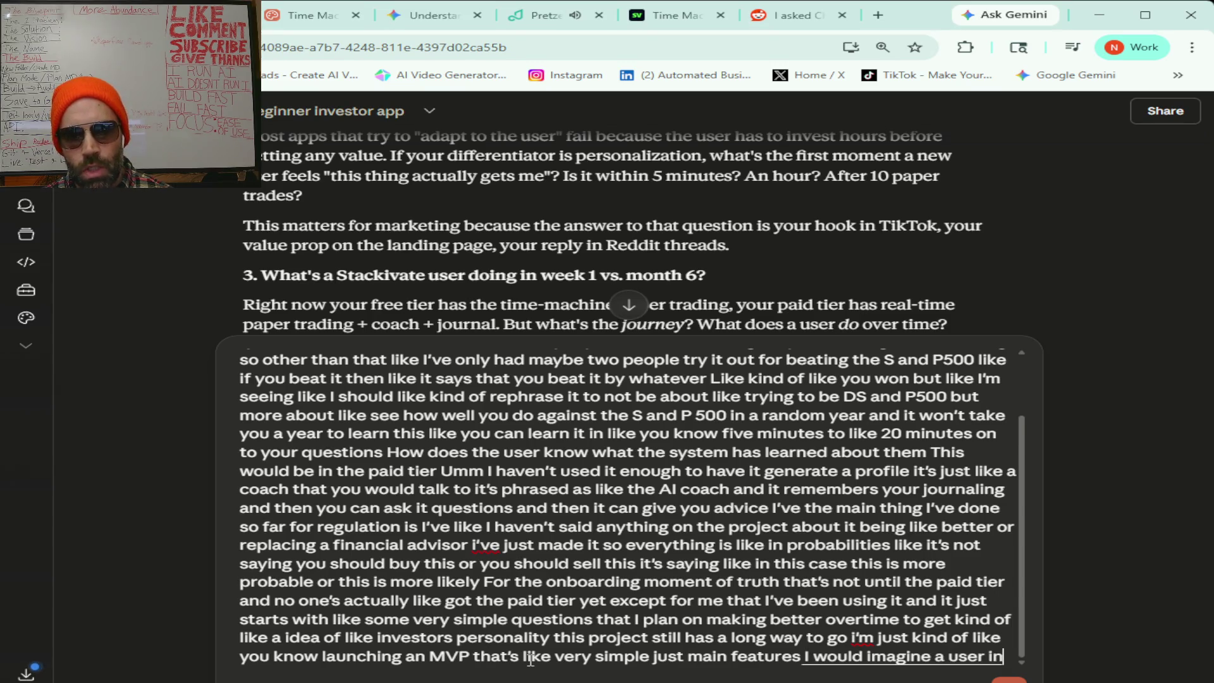
text( week one is just like trying out things in the)
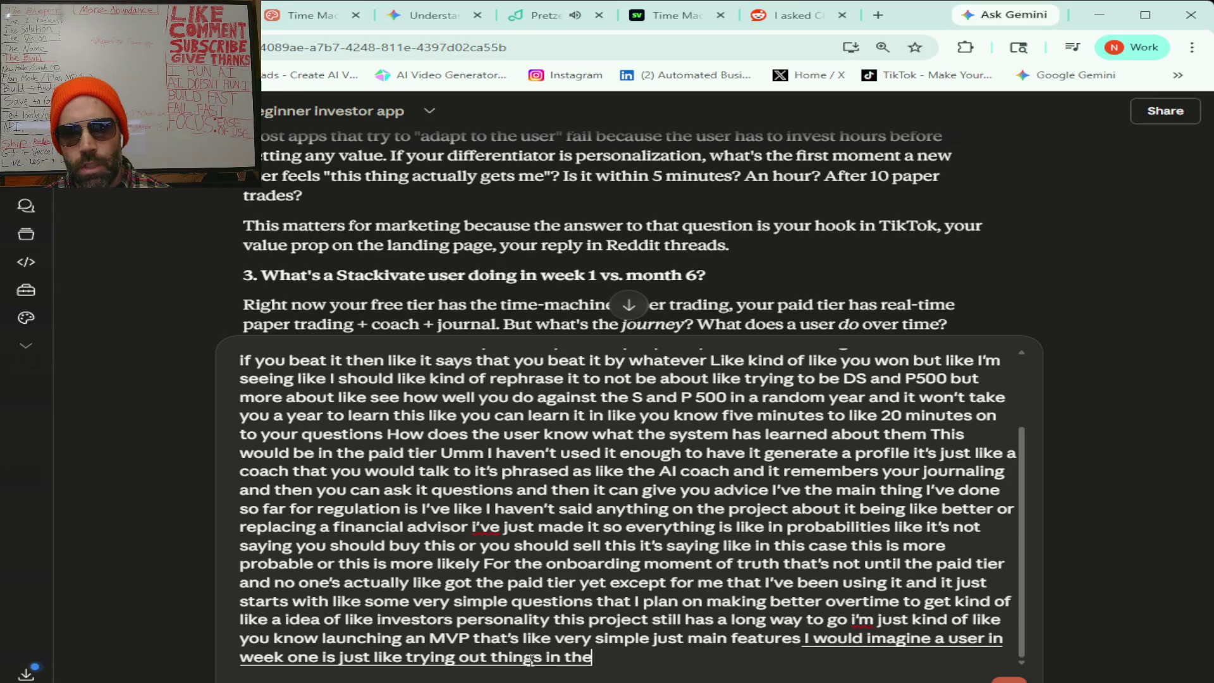
text( in the free tier and)
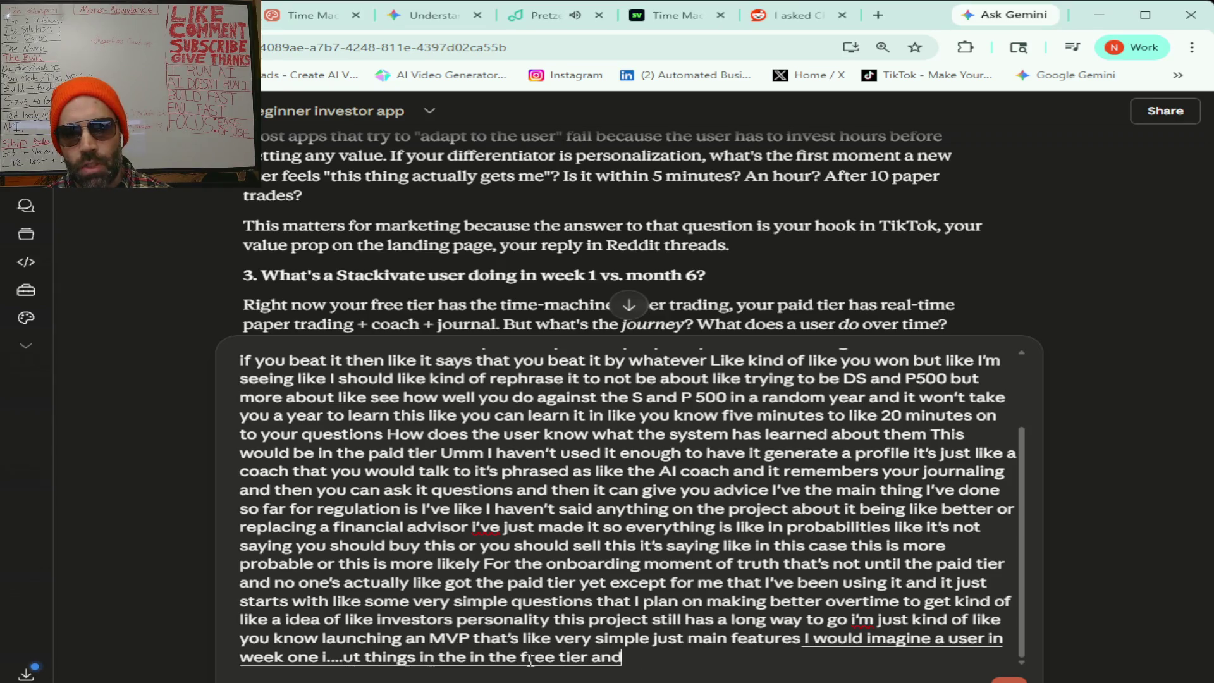
text( i'm guessing I could add a lot more)
text( stuff to the free tier)
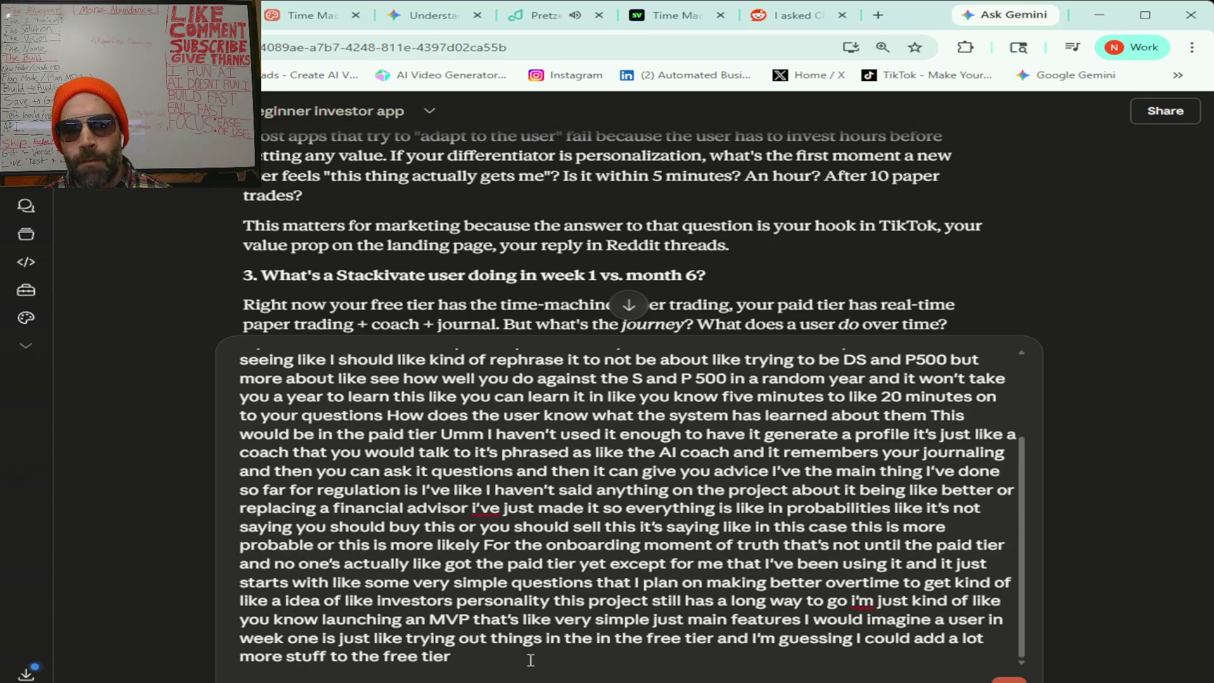
text( I want to add more stuff)
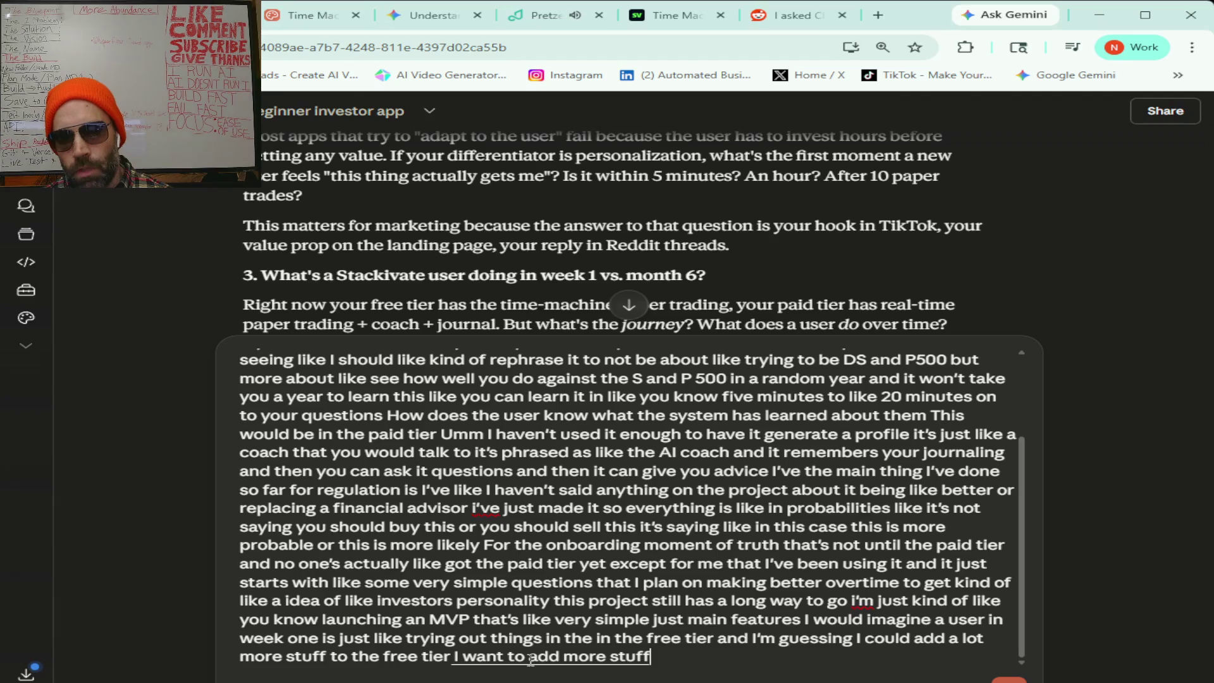
text( to free tier and have analyt)
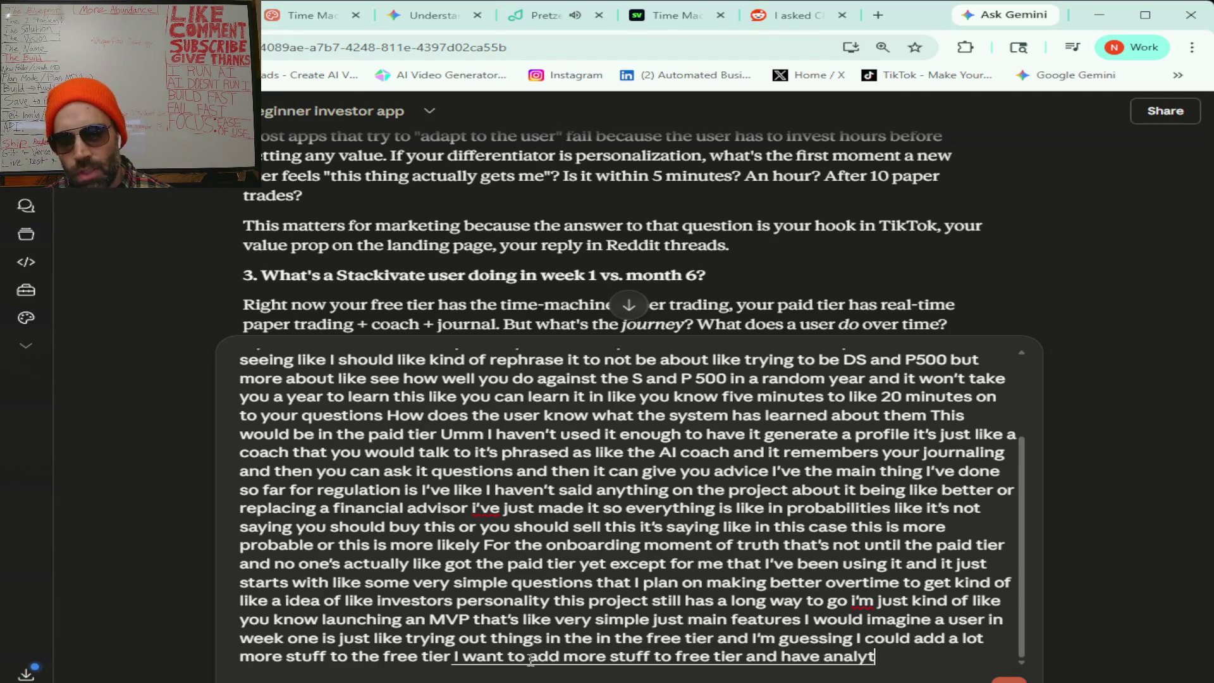
text(ics so I can see what users are liking)
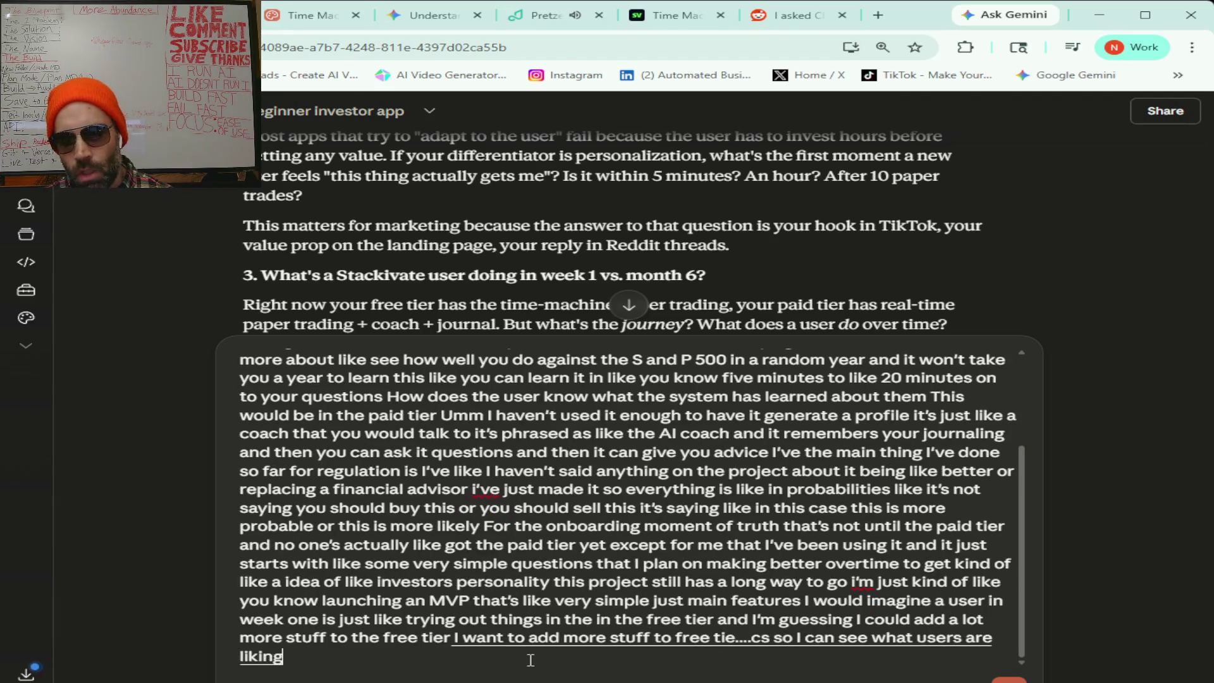
text( and what they don't like)
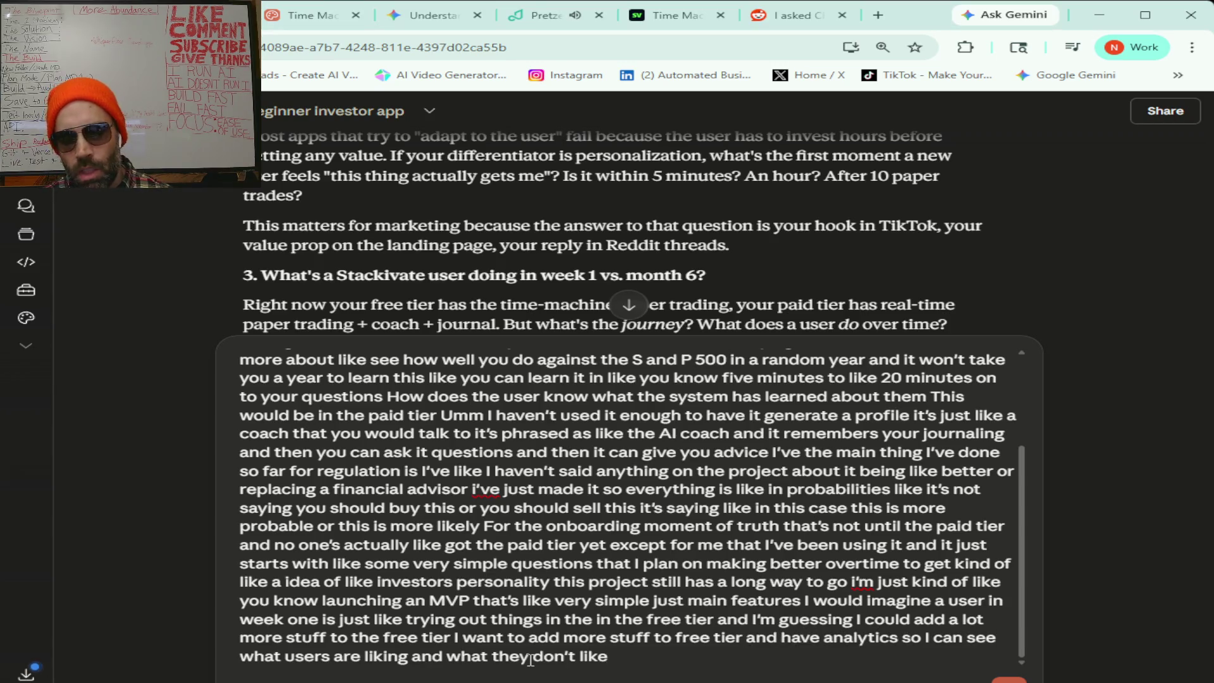
text( and do more of that)
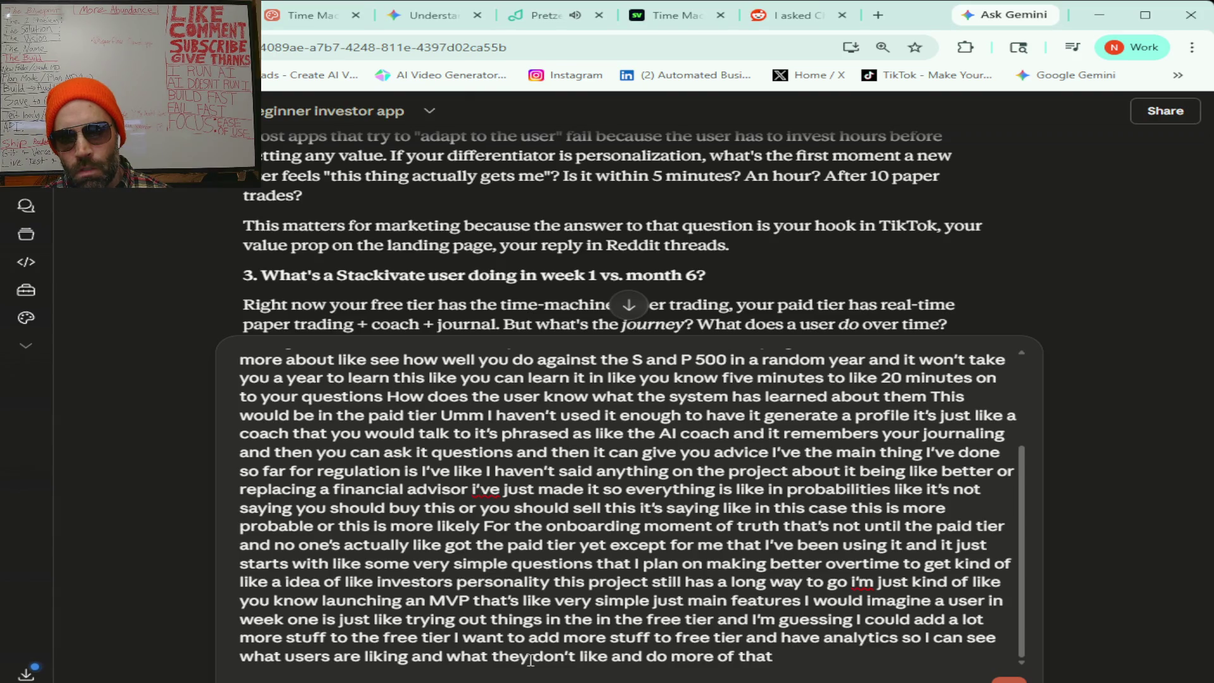
text( So the main thing I think right now)
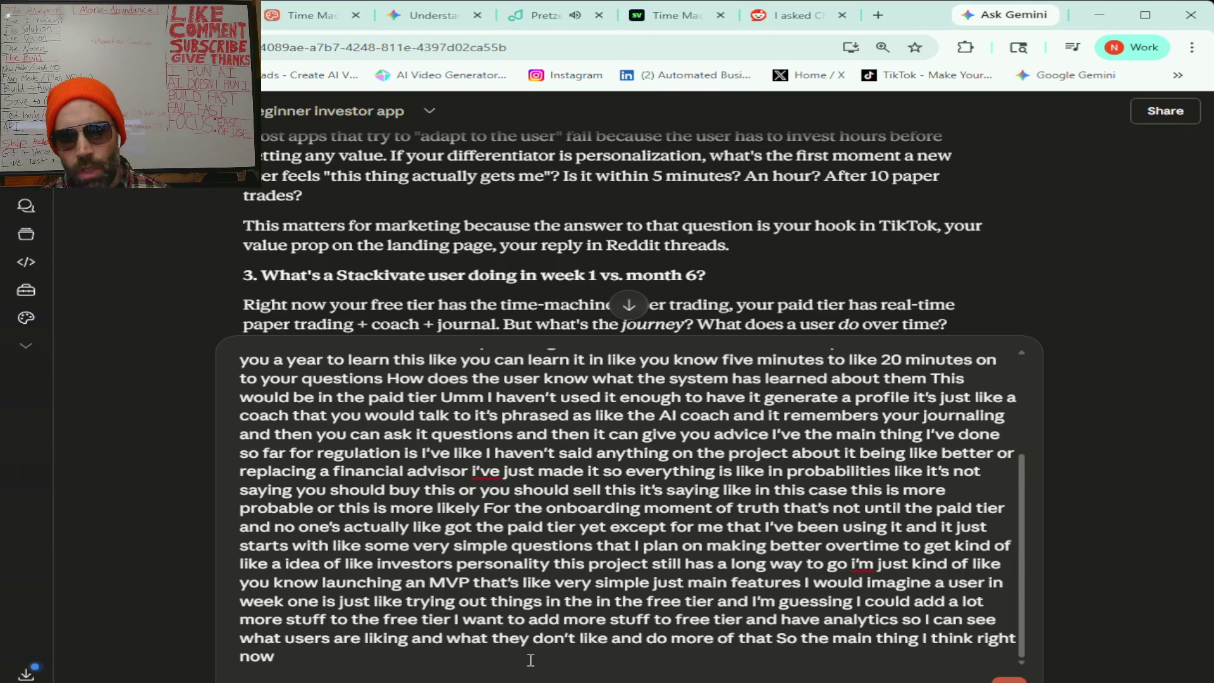
text( Is that I want to get like a better idea of like)
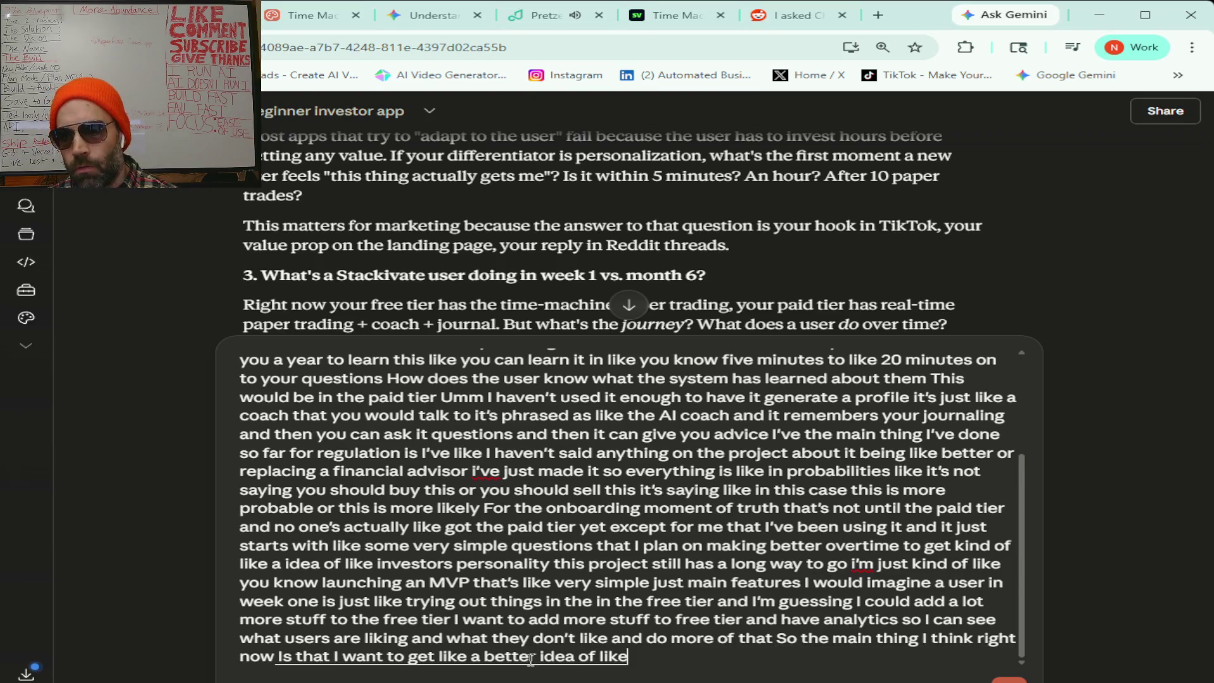
text( how to go forward with this and how to adjust)
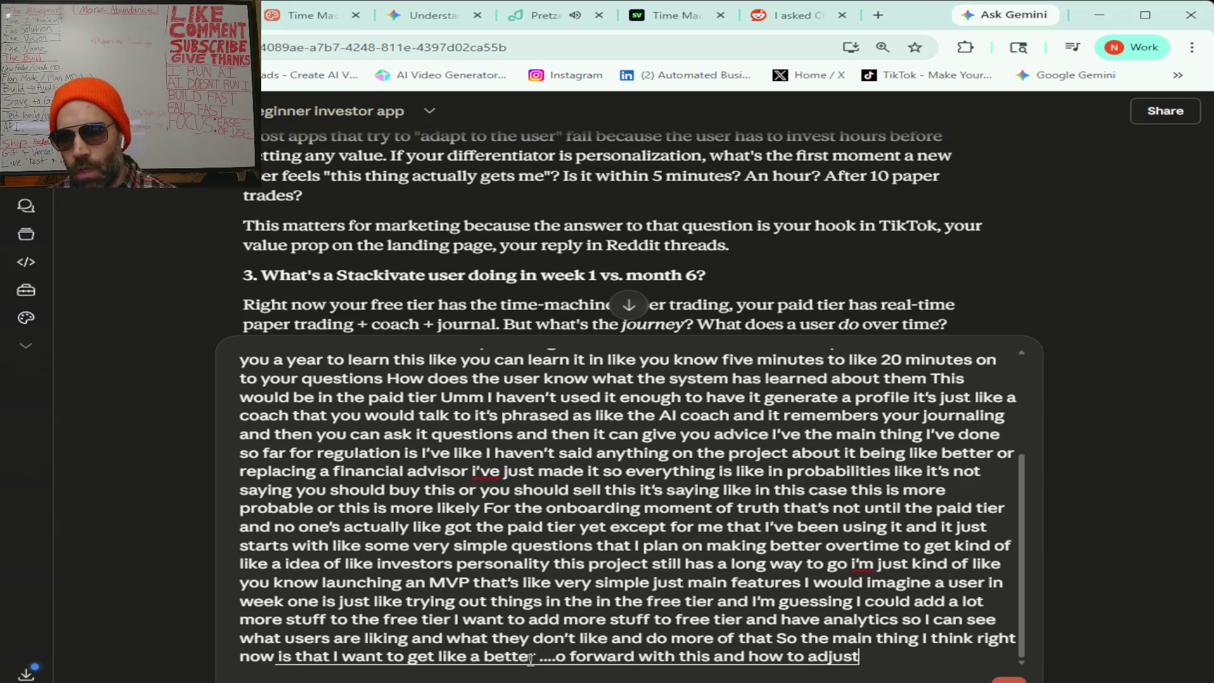
text( it based on what i've learned so far)
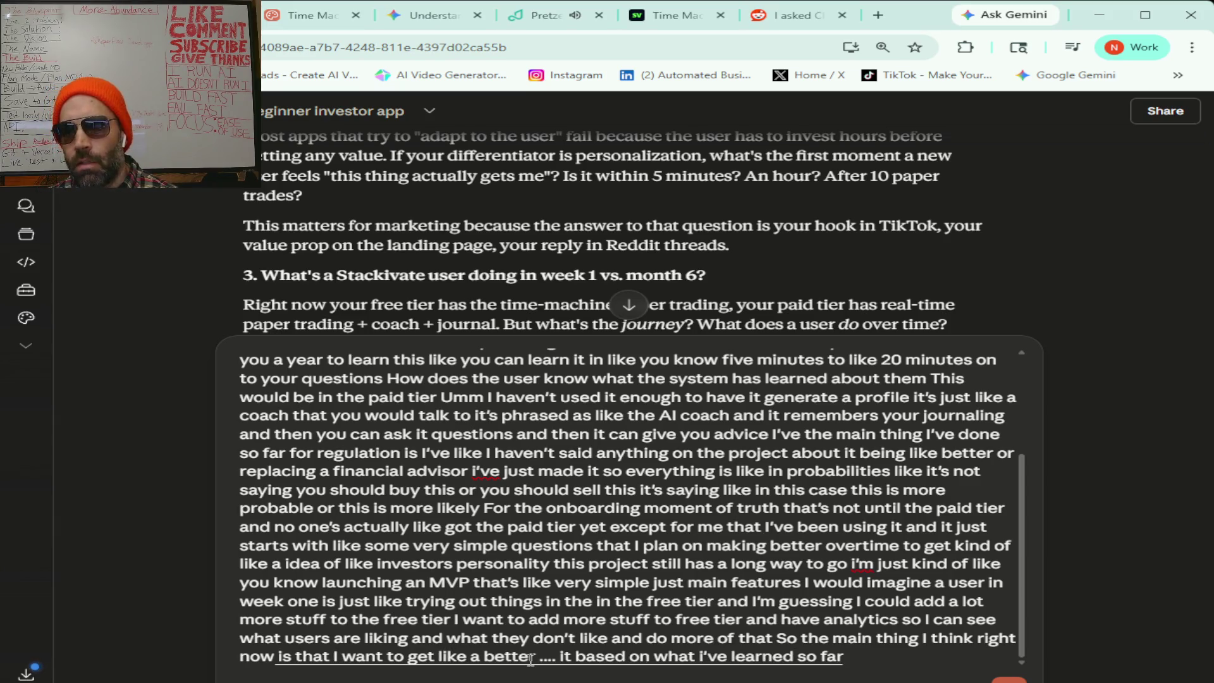
text( and then maybe even like you know after that)
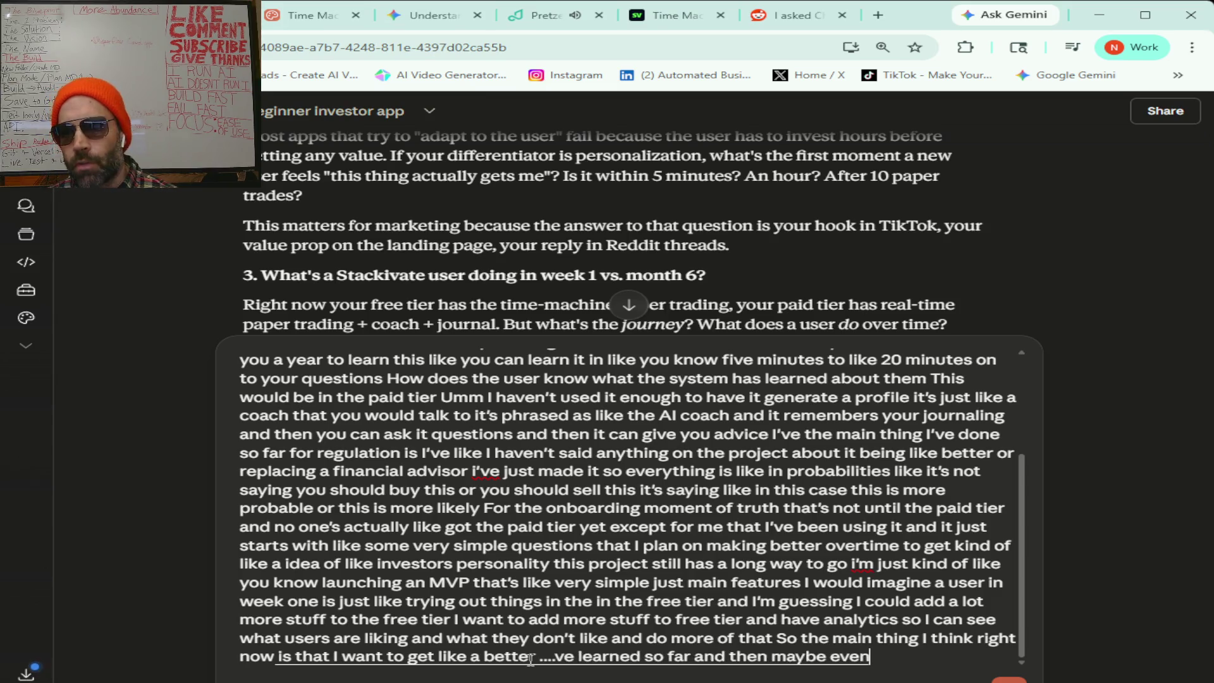
text( adjust kind of like)
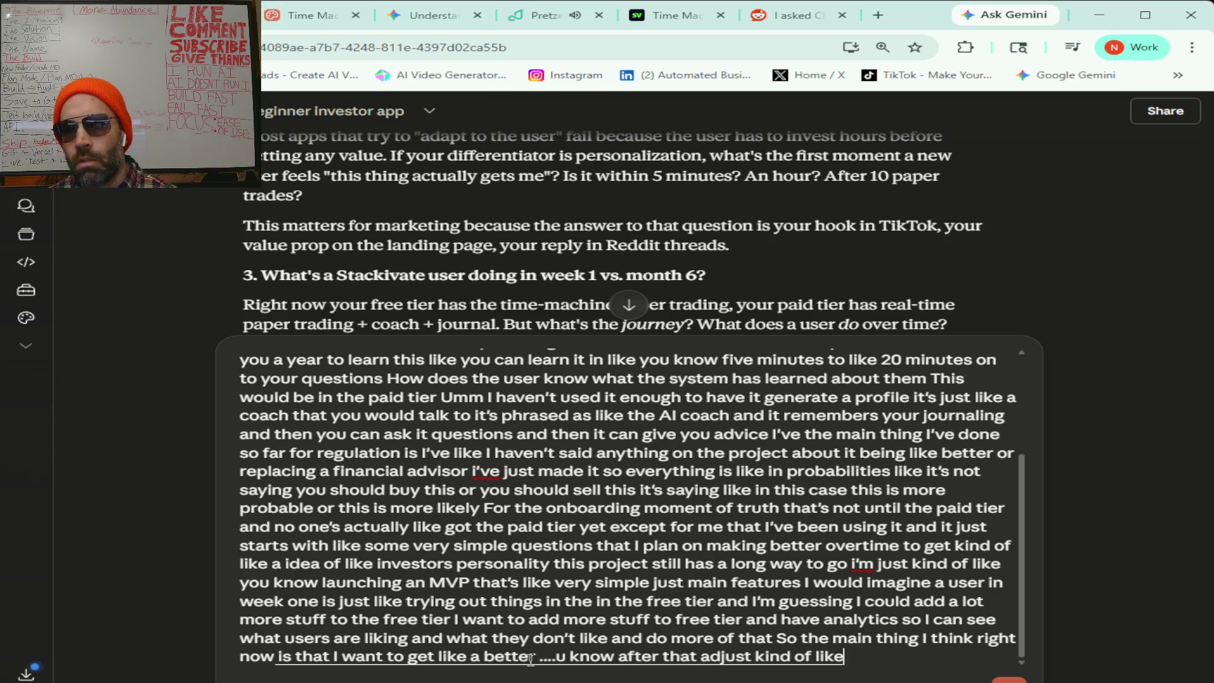
text( the market)
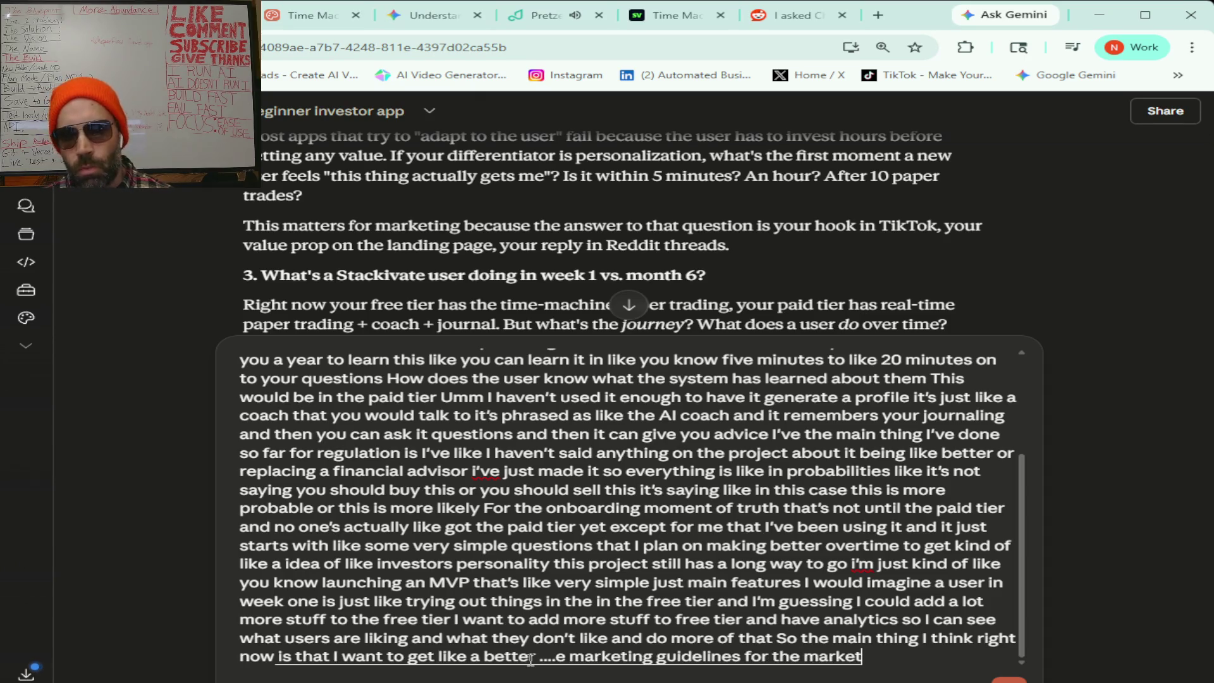
text(ing guidelines for the marketing dashboard to get a better understanding)
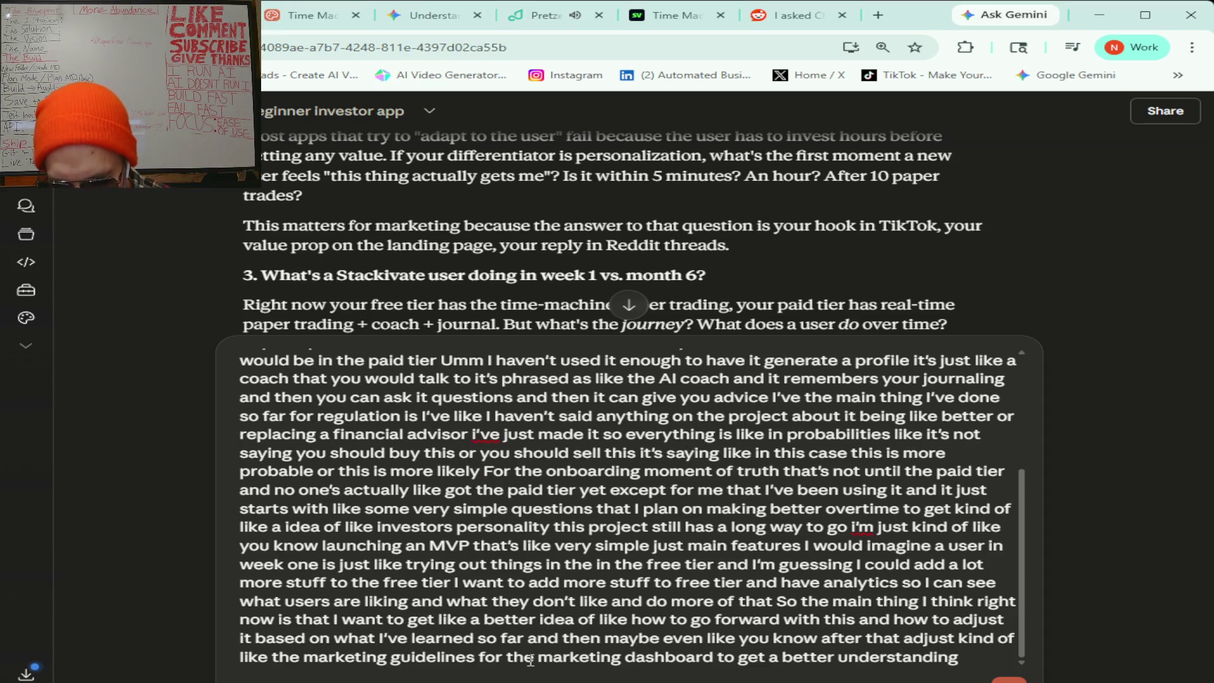
text( but really like)
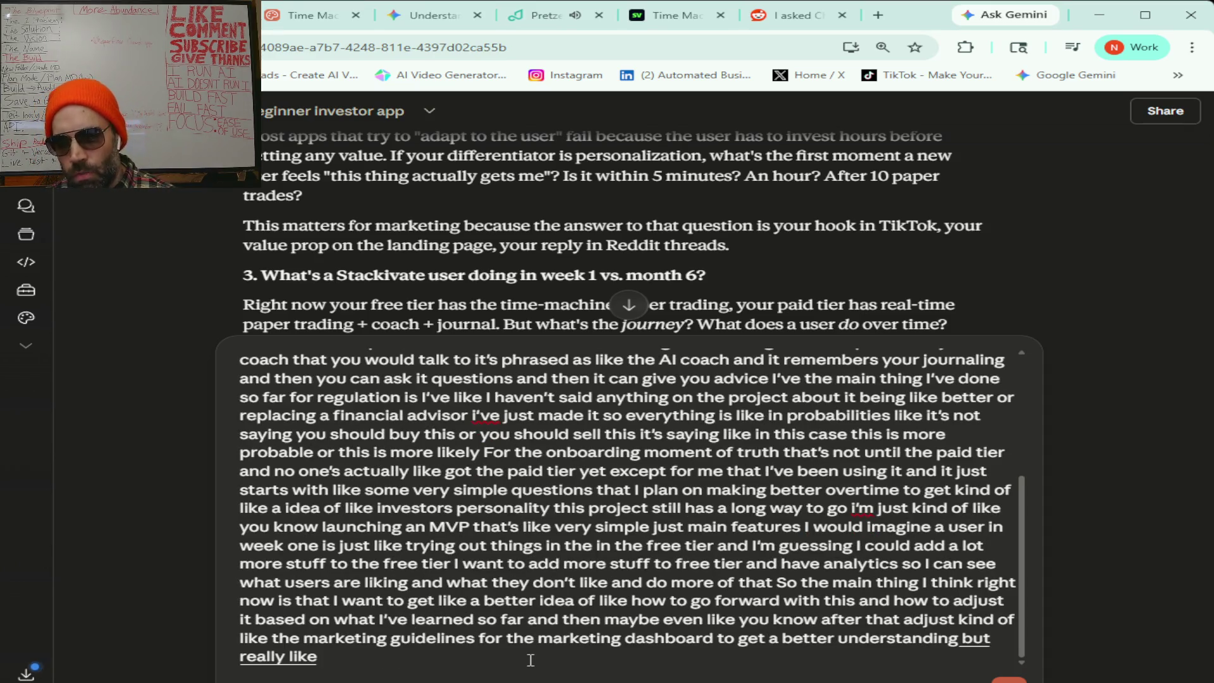
text( I also want to make sure that like i'm not doing)
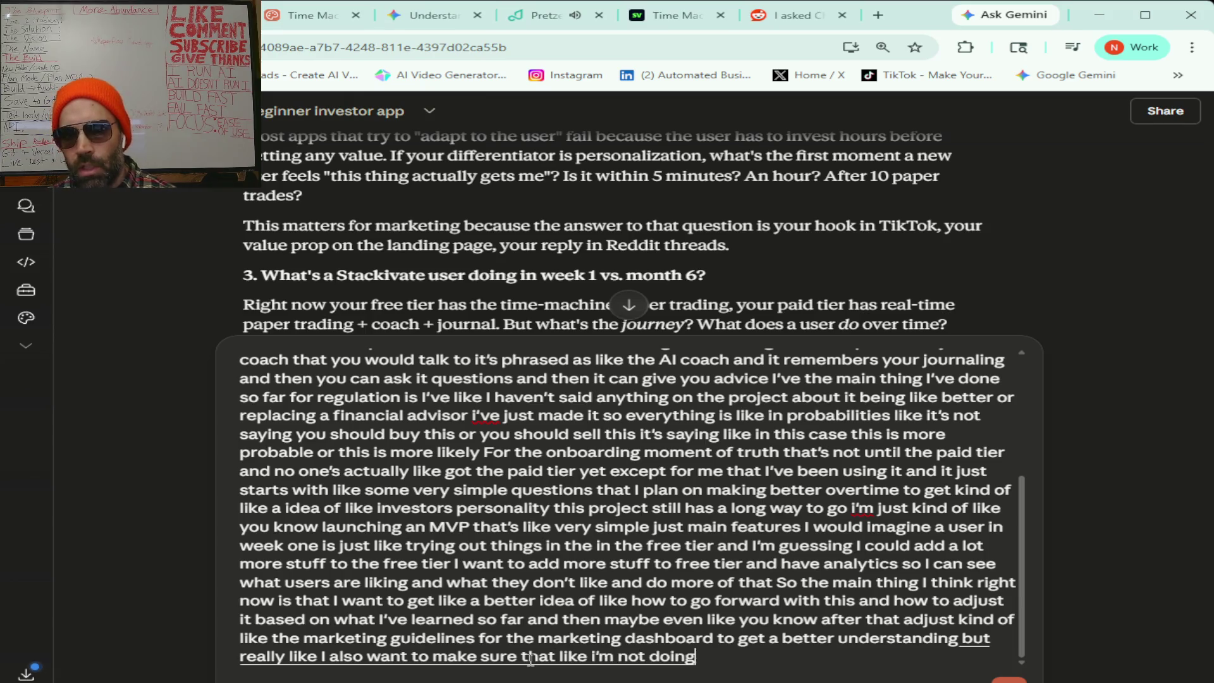
text( that's illegal so)
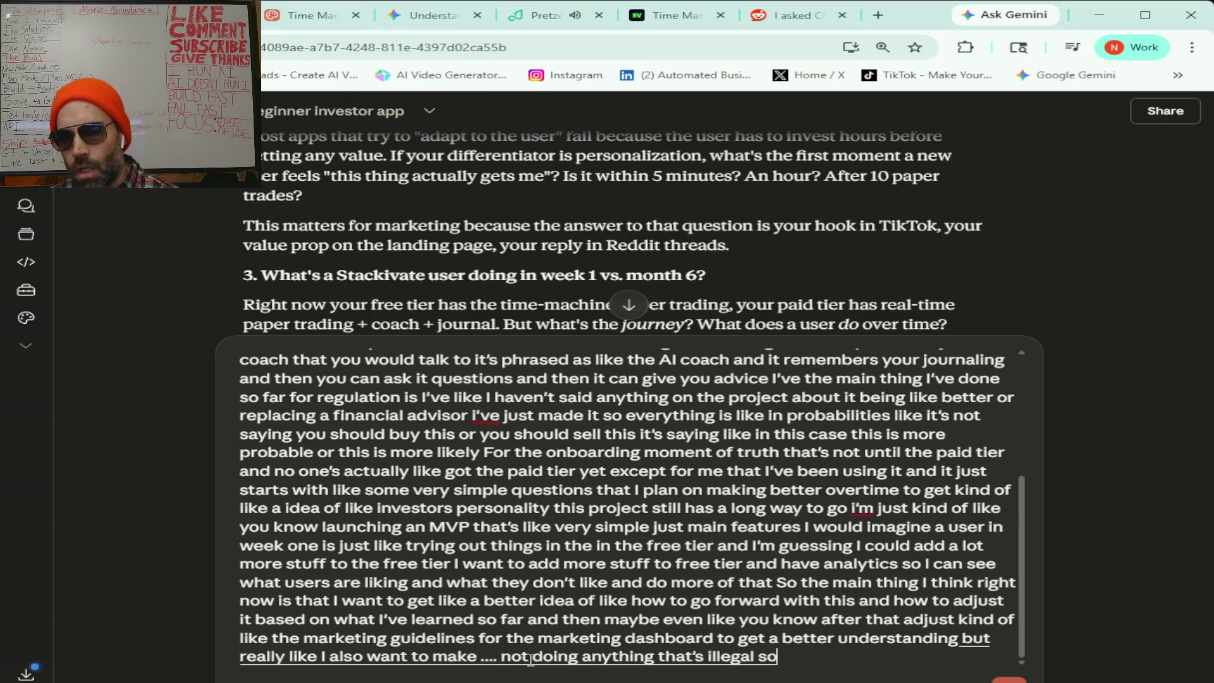
text( like I could talk to like a lawyer later about)
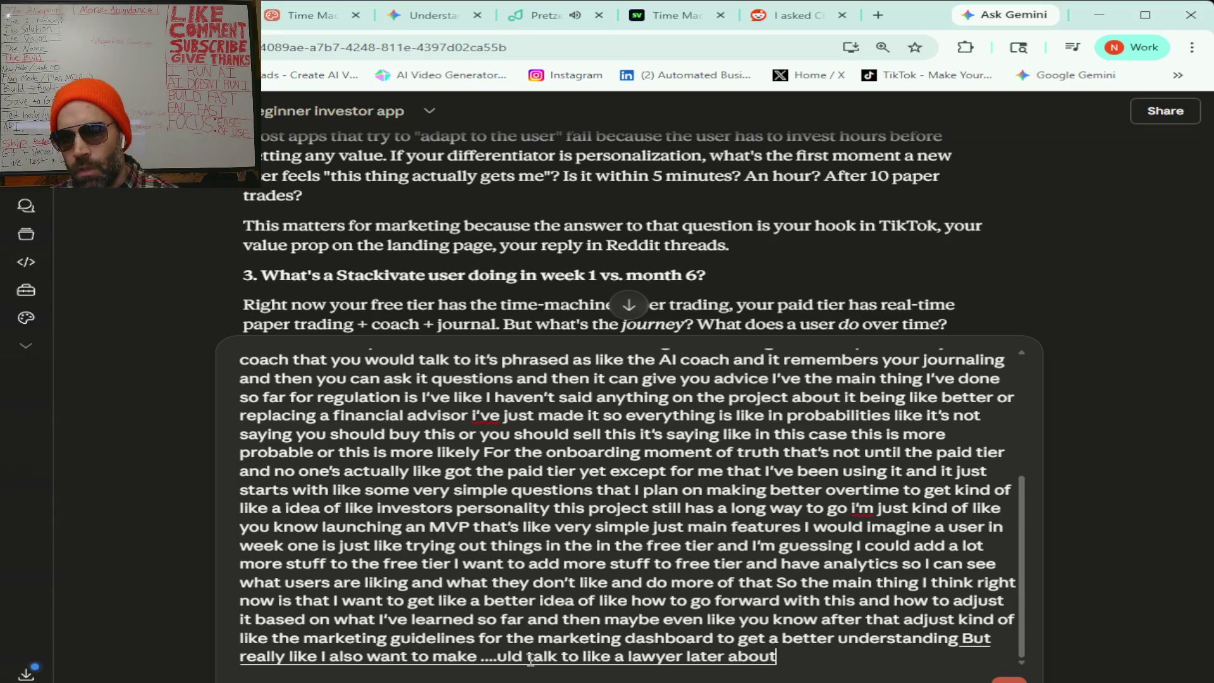
text( this stuff but for right now I'll just)
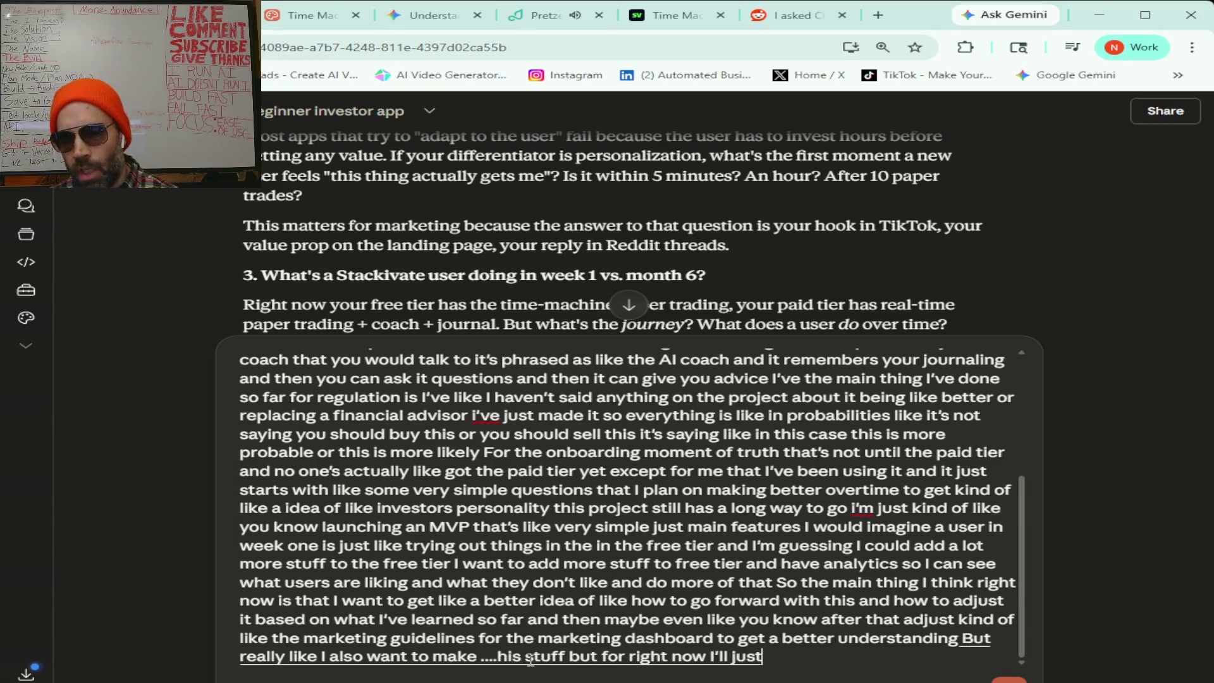
text( leave out anything about any kind of like)
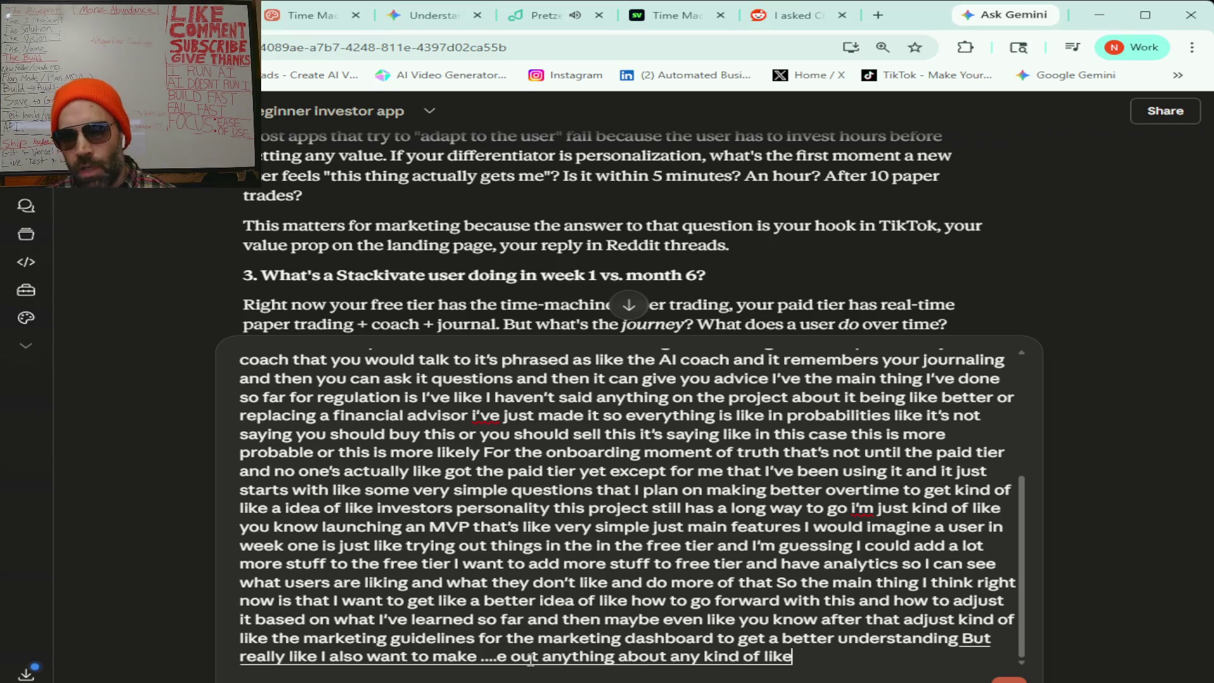
text( financial)
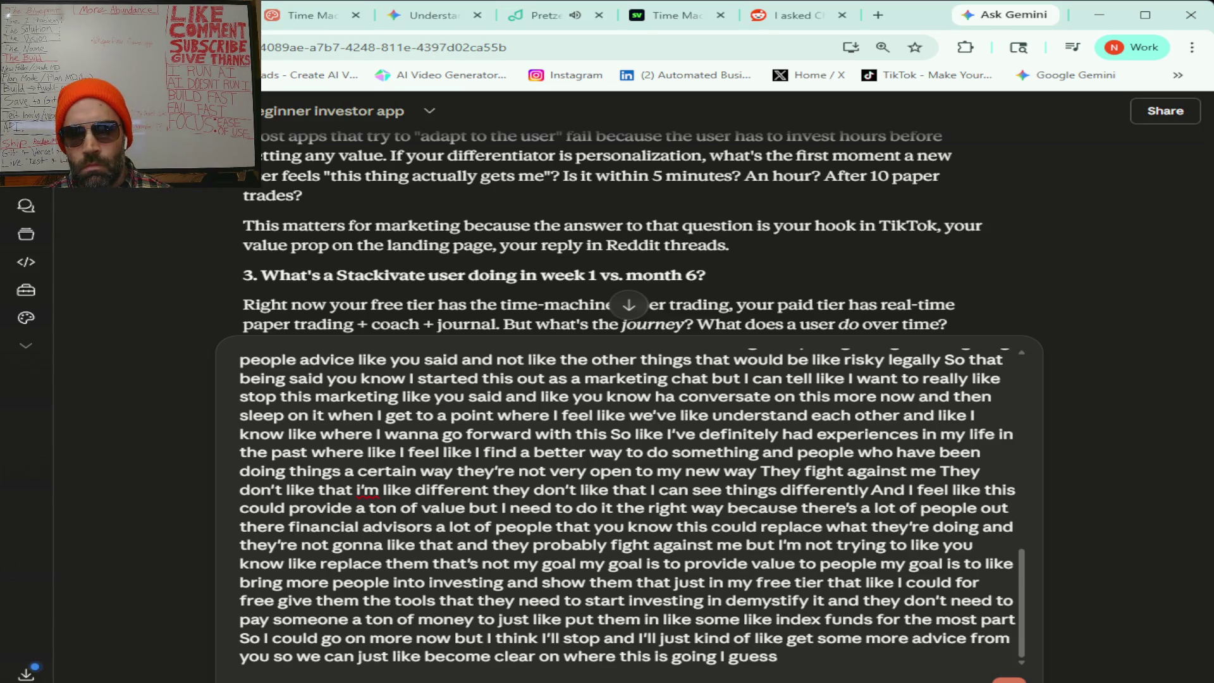
- Send the follow-up saying the goal is free investing tools, not replacing advisors
key(Return)
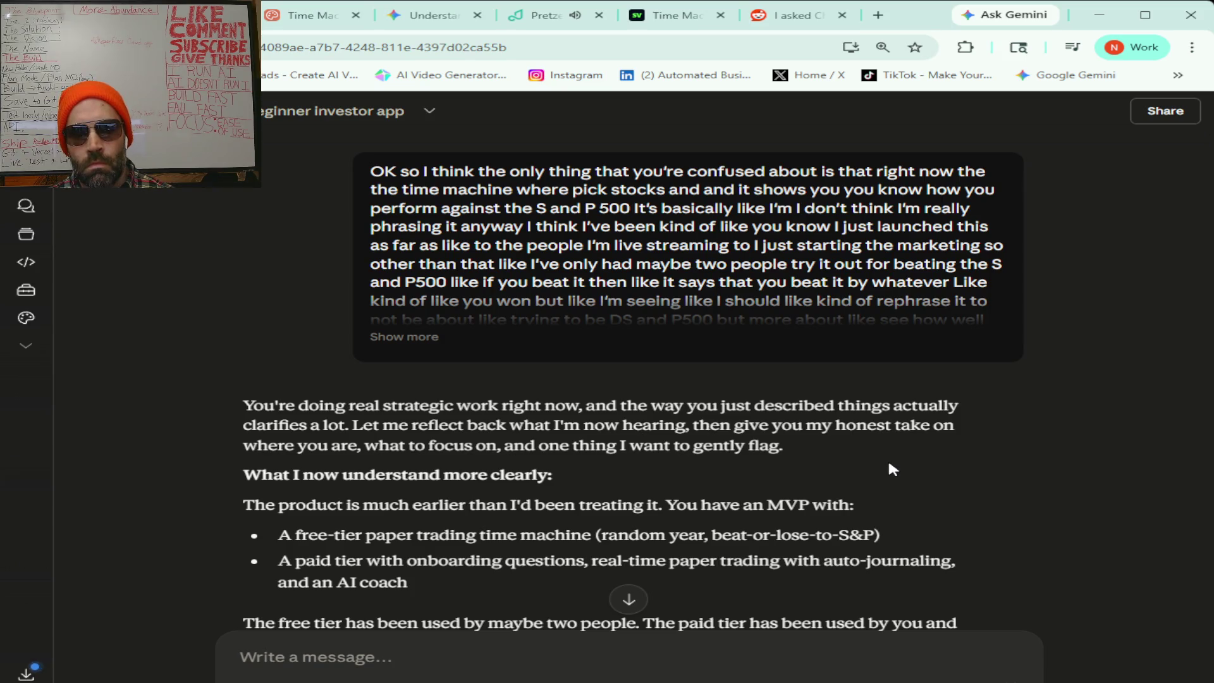
scroll(889, 464, down, 1)
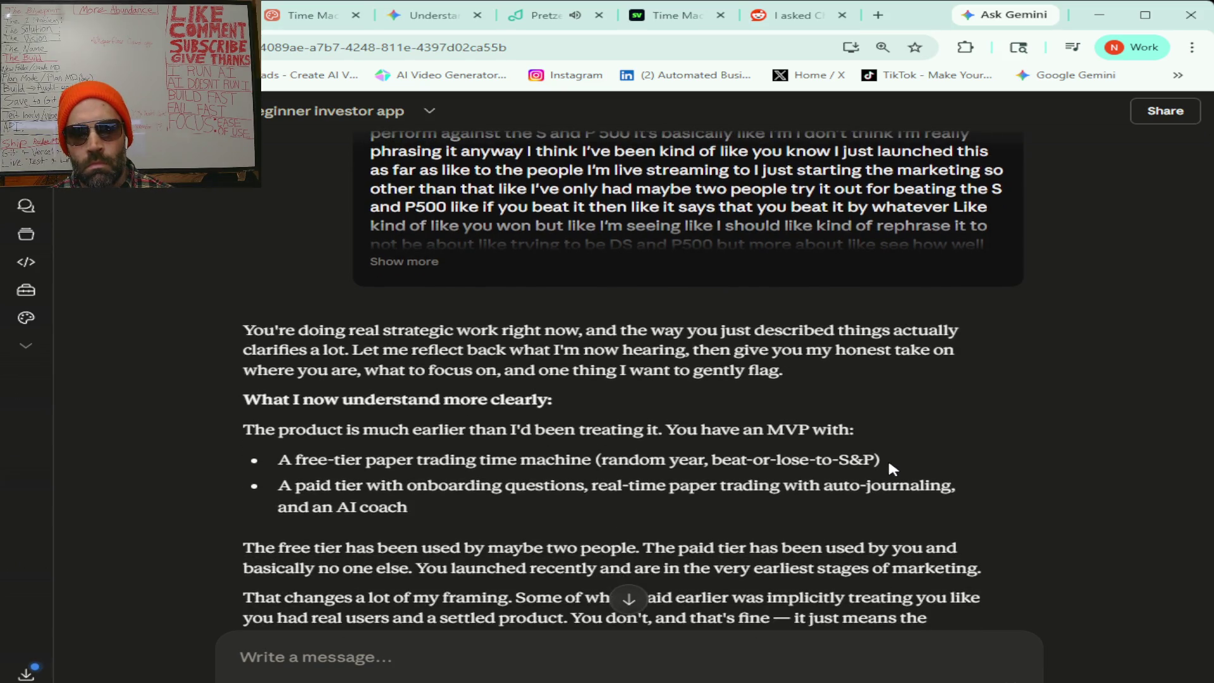
scroll(889, 464, down, 1)
scroll(890, 468, down, 1)
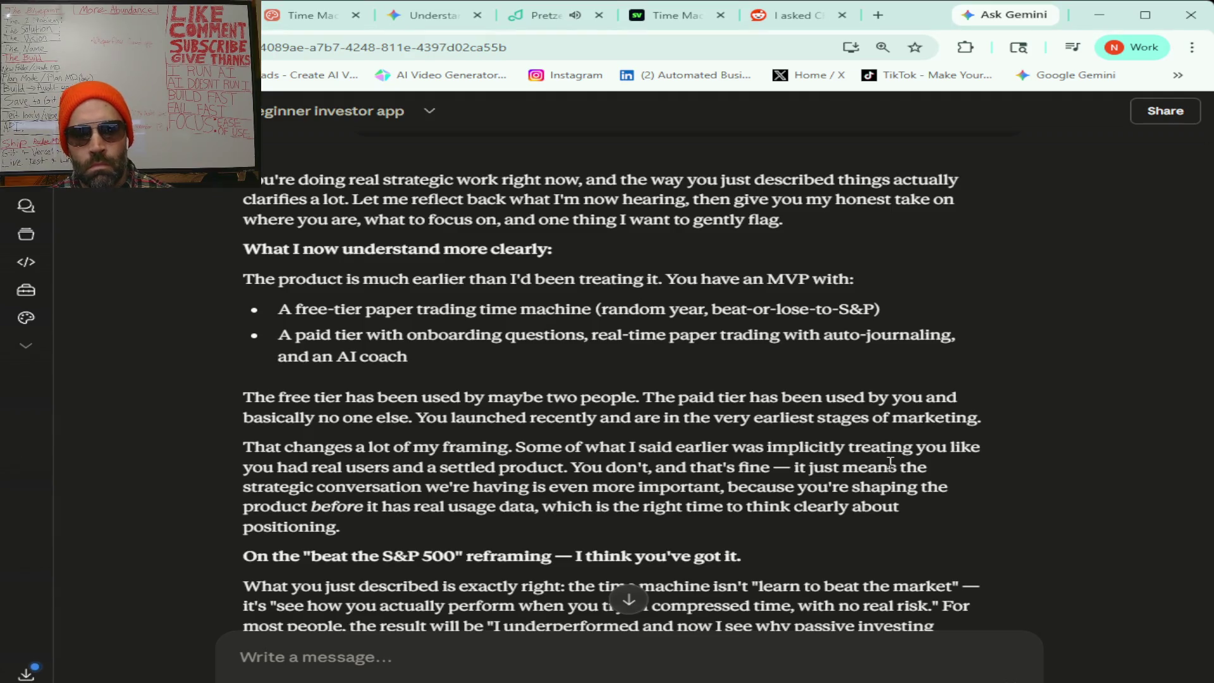
scroll(890, 462, down, 2)
scroll(890, 463, down, 1)
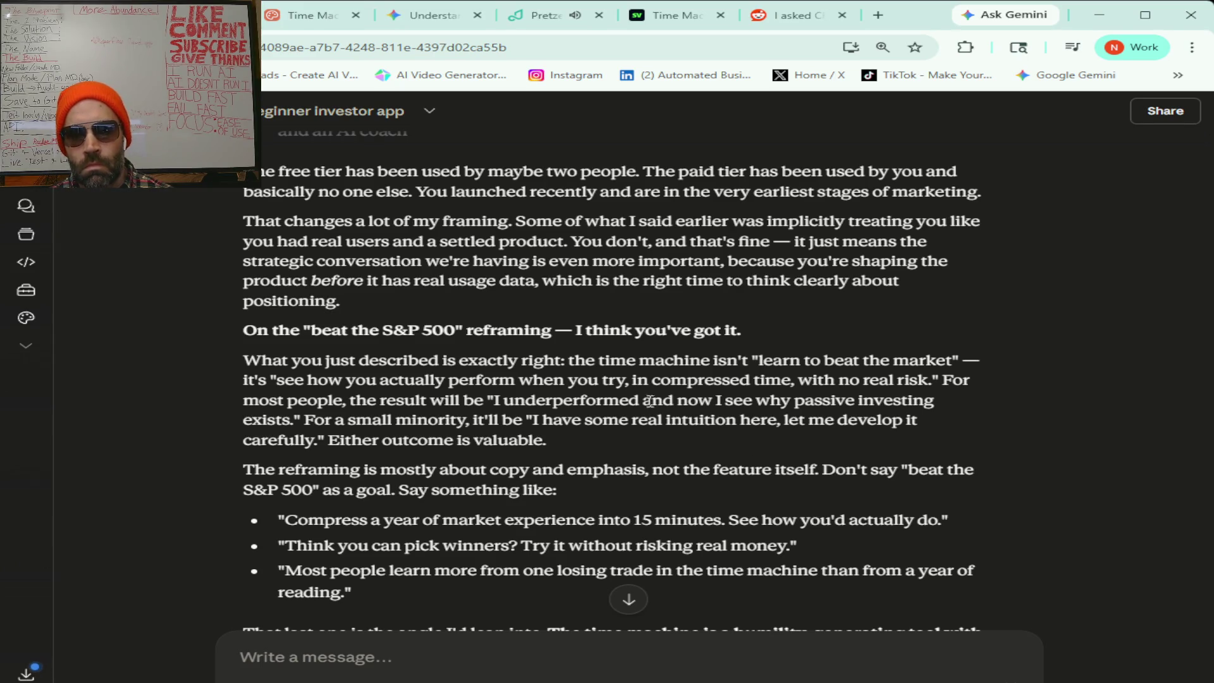
scroll(650, 399, down, 3)
scroll(649, 400, down, 1)
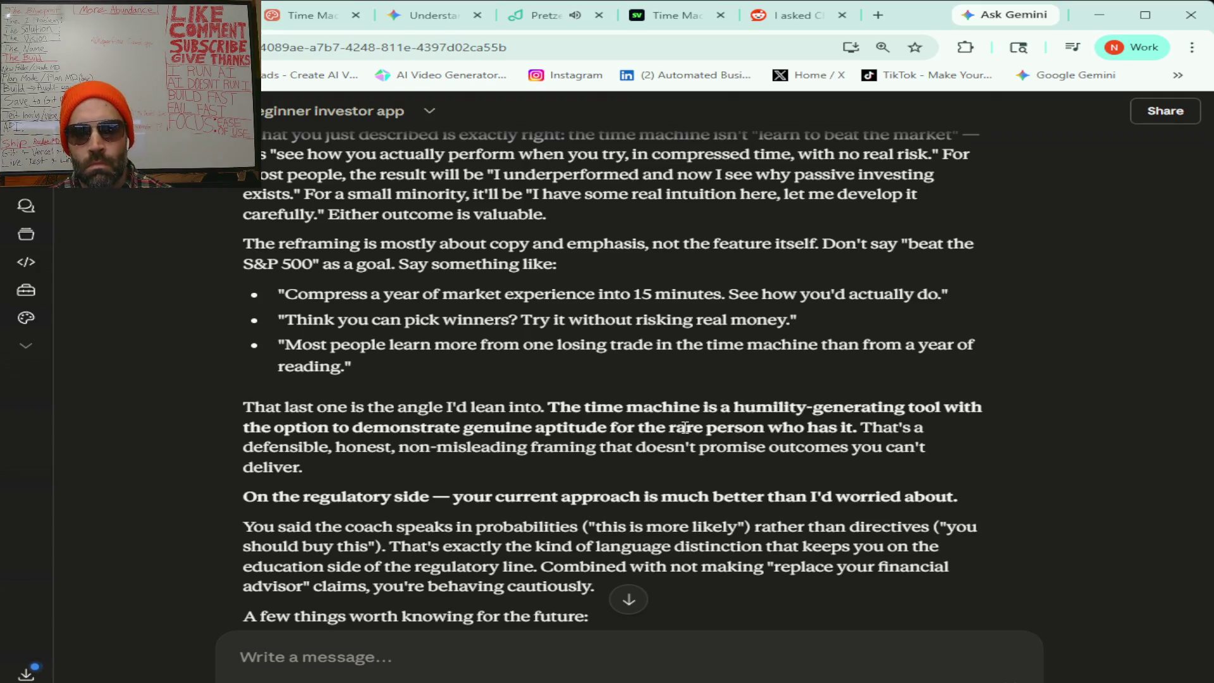
scroll(788, 367, down, 2)
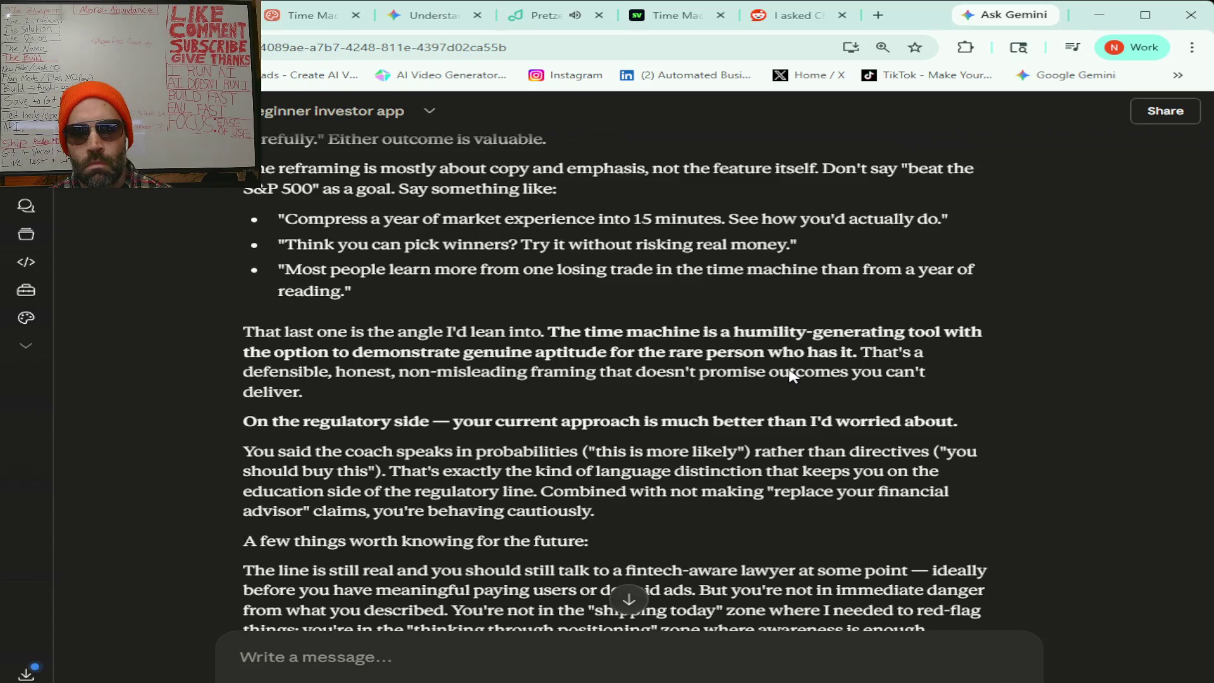
scroll(791, 374, down, 2)
scroll(791, 370, down, 2)
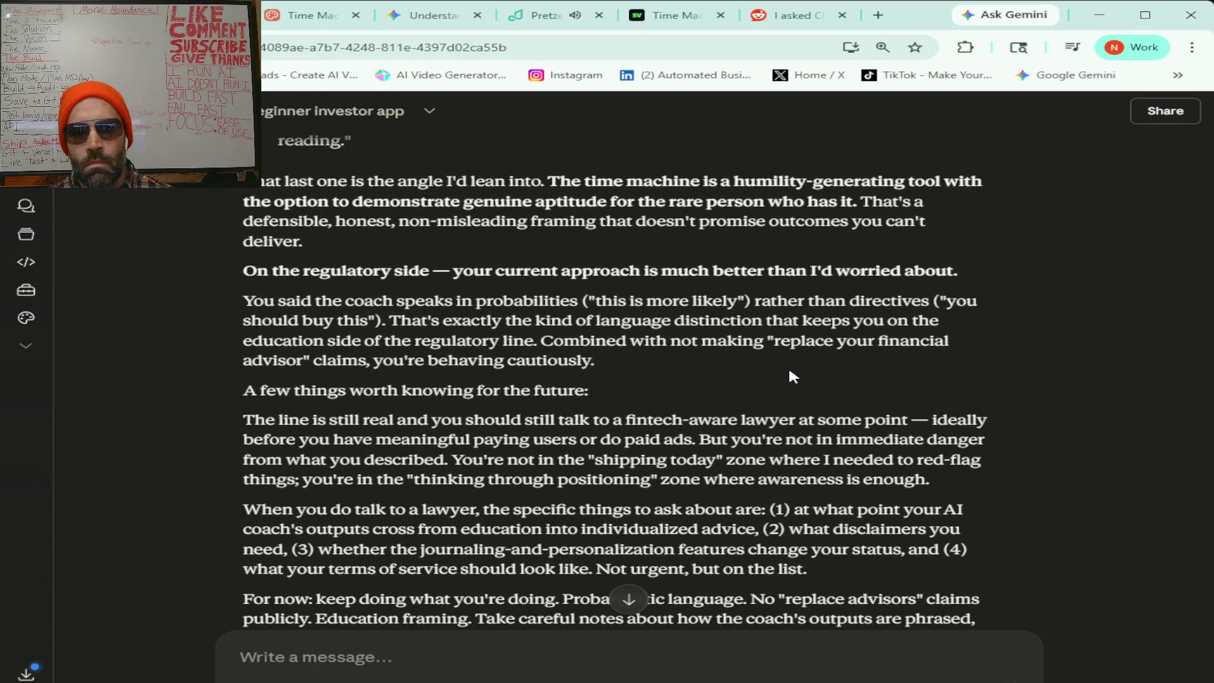
scroll(790, 372, down, 2)
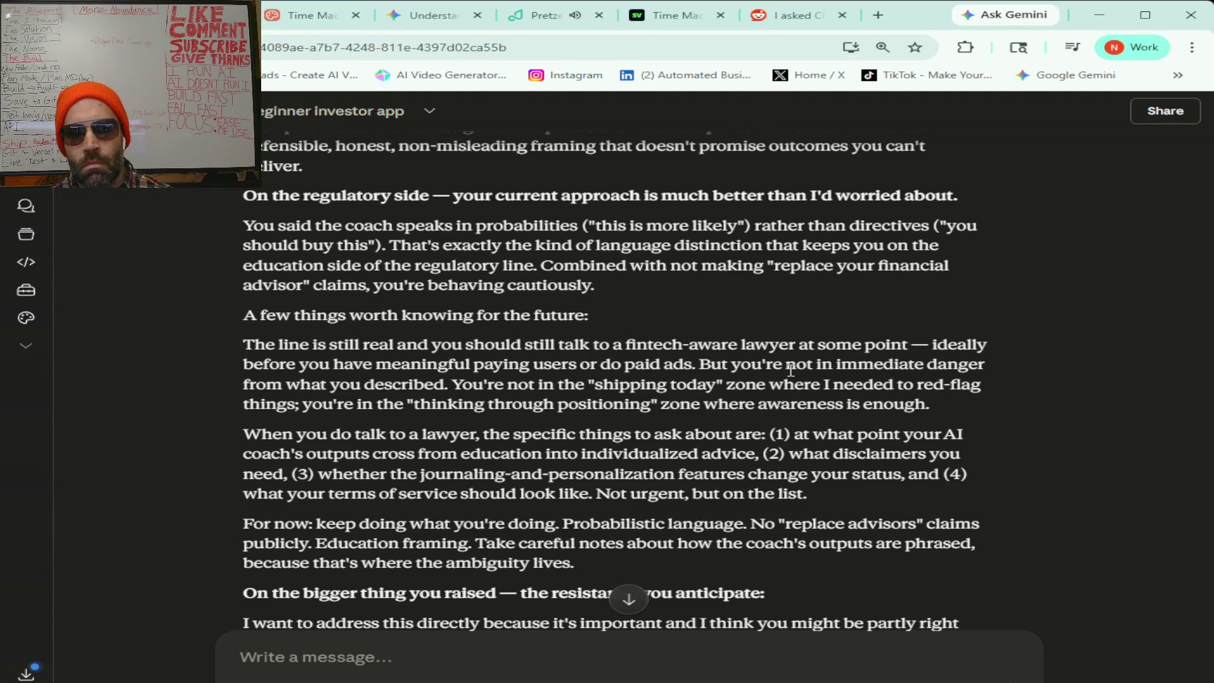
scroll(791, 370, down, 5)
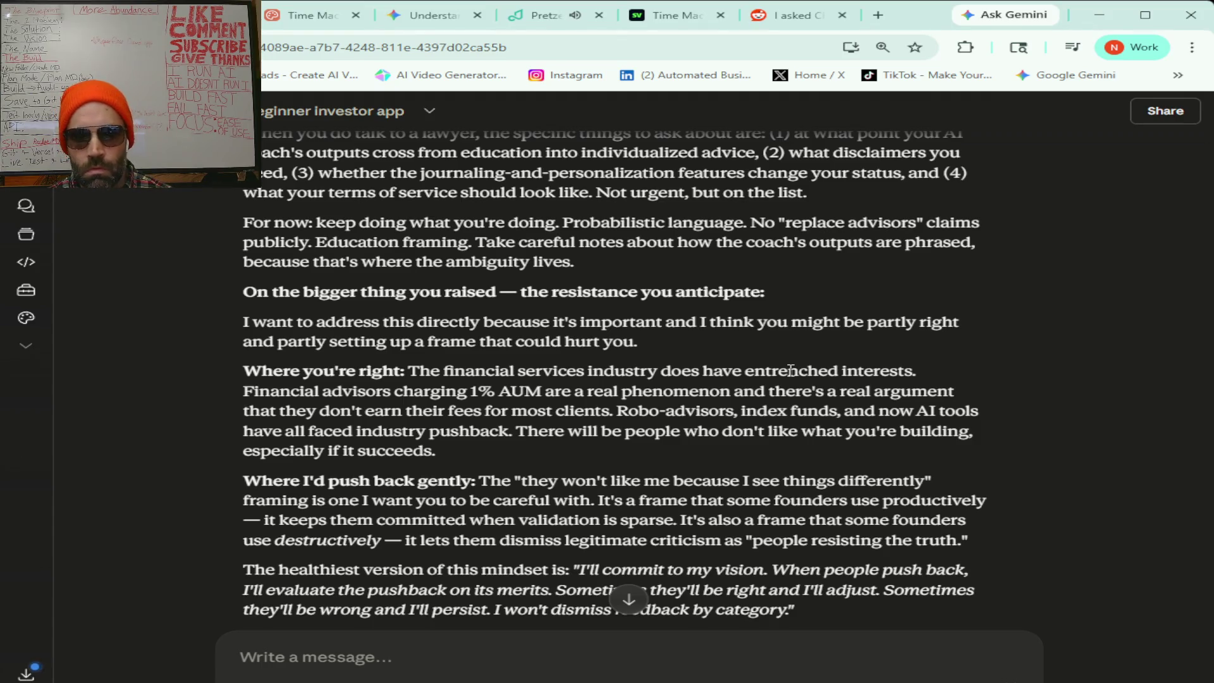
scroll(645, 335, down, 3)
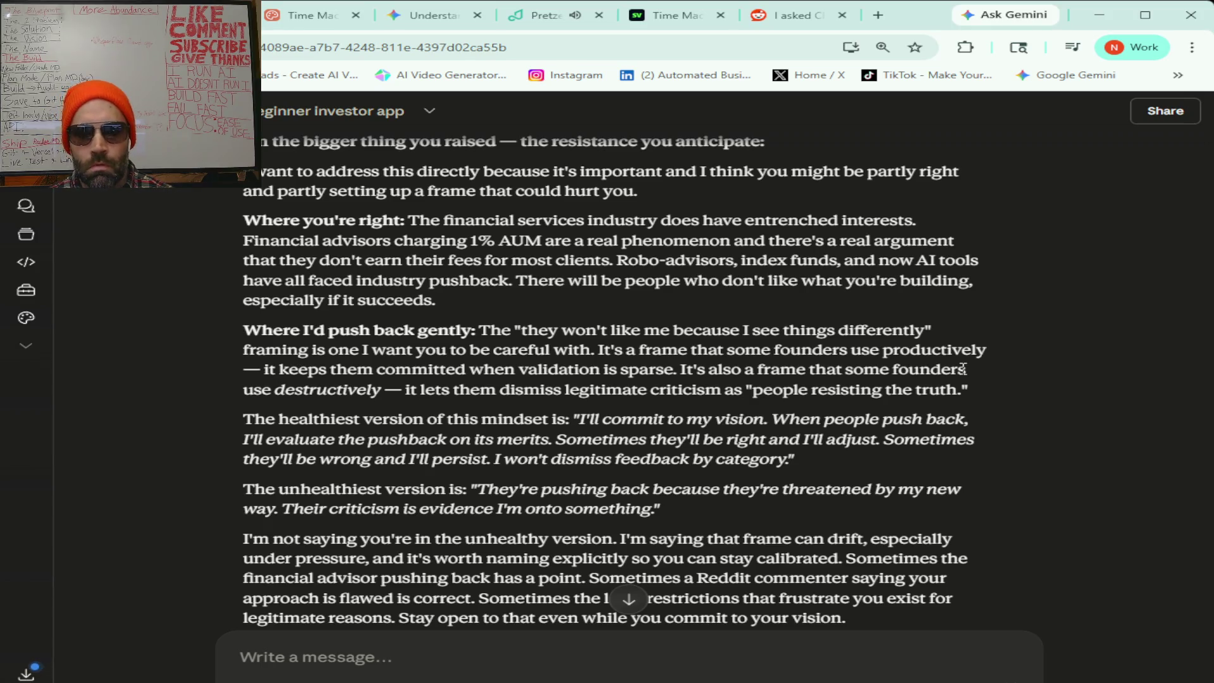
scroll(962, 368, down, 2)
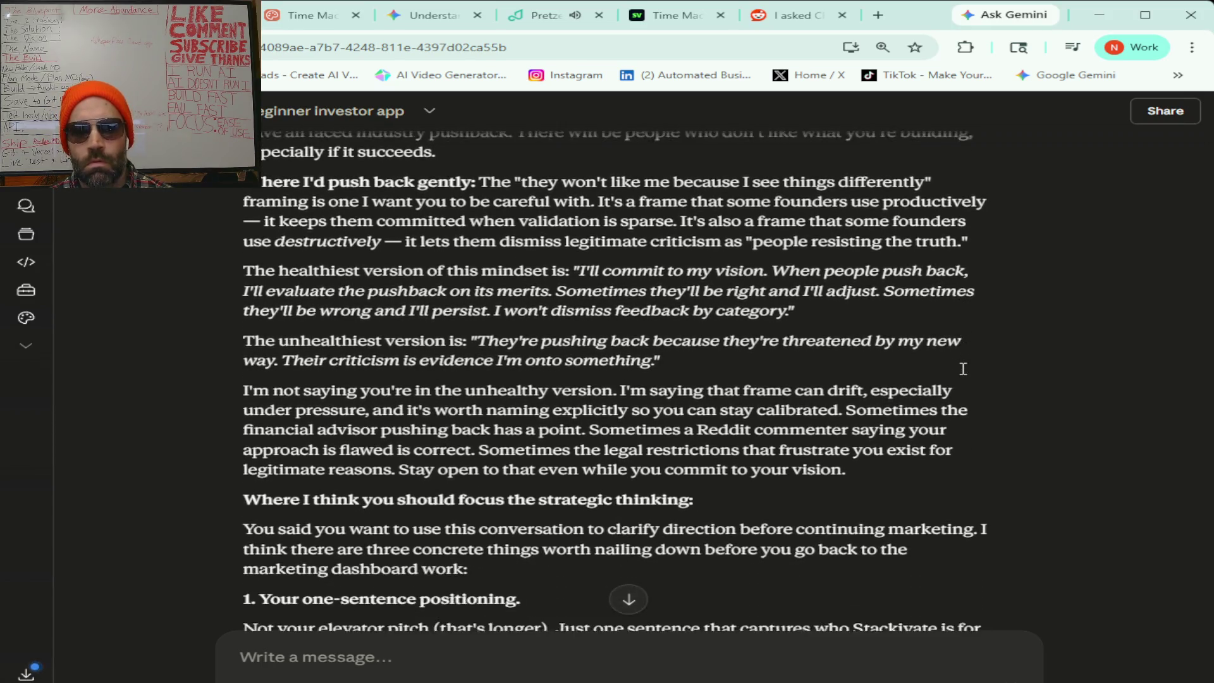
scroll(965, 372, down, 1)
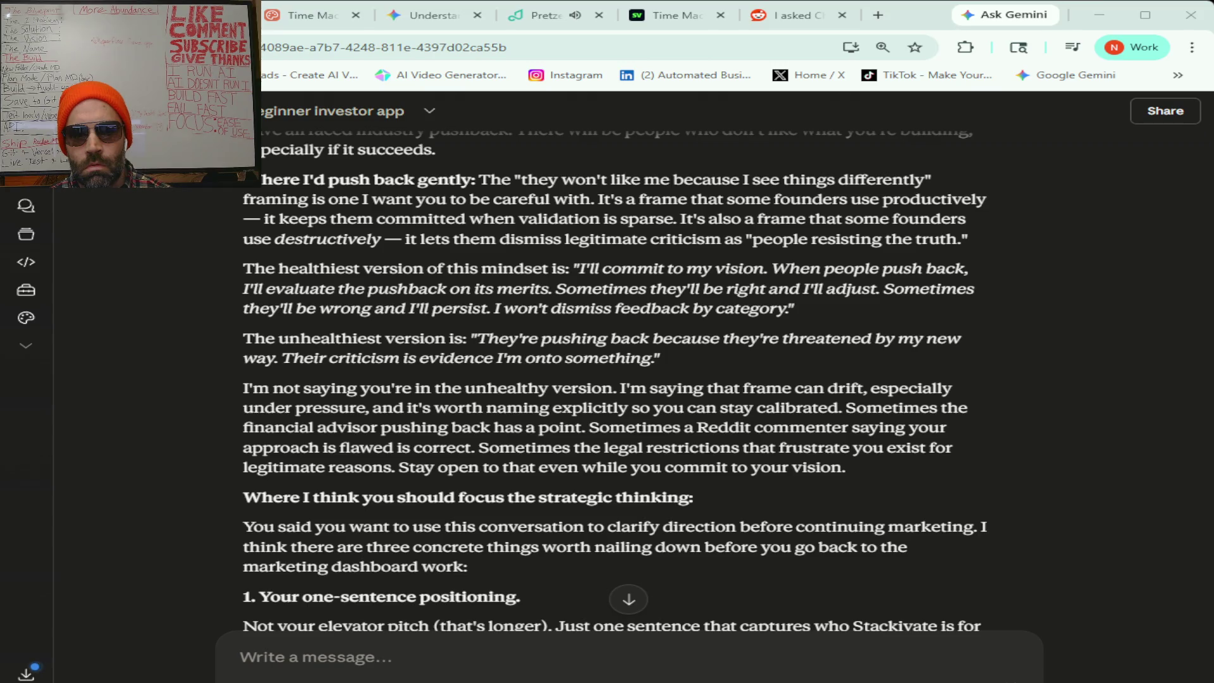
scroll(613, 367, down, 3)
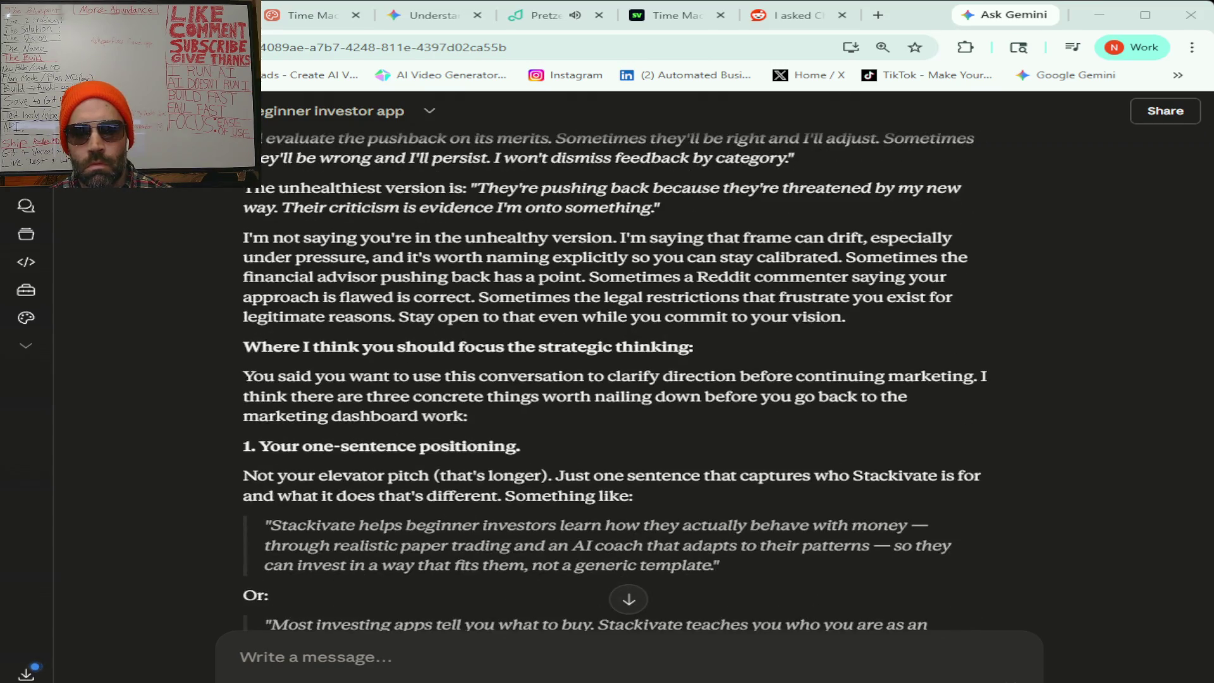
scroll(613, 379, down, 1)
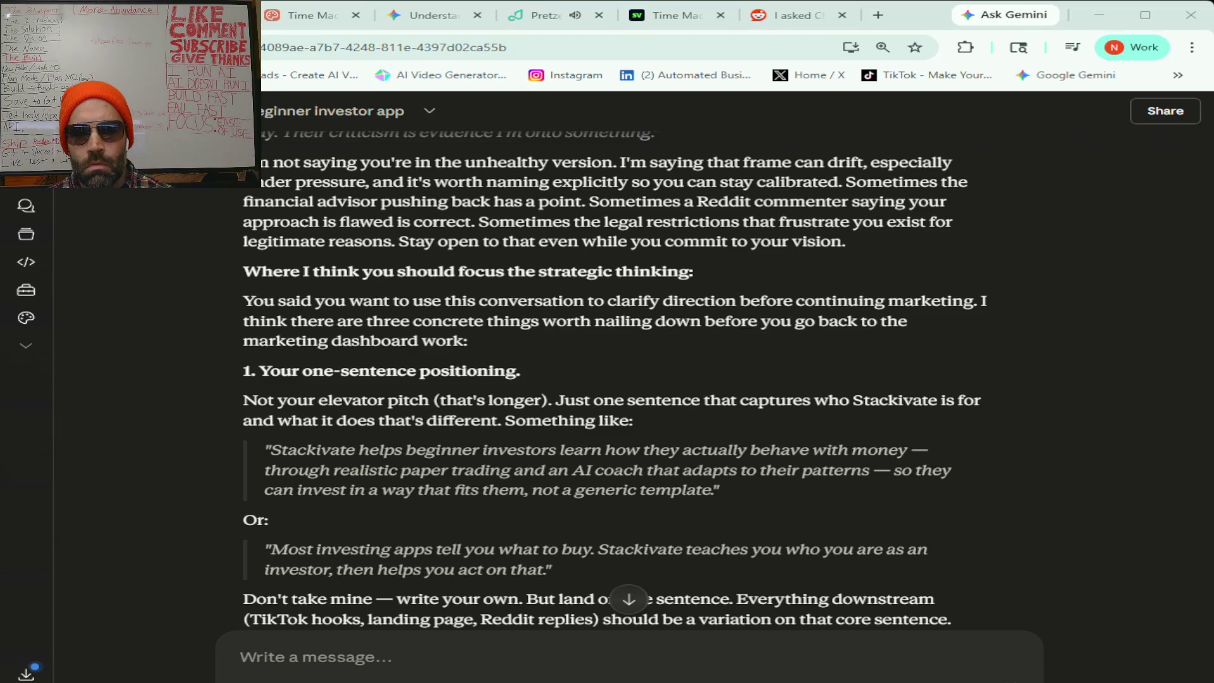
scroll(613, 379, down, 2)
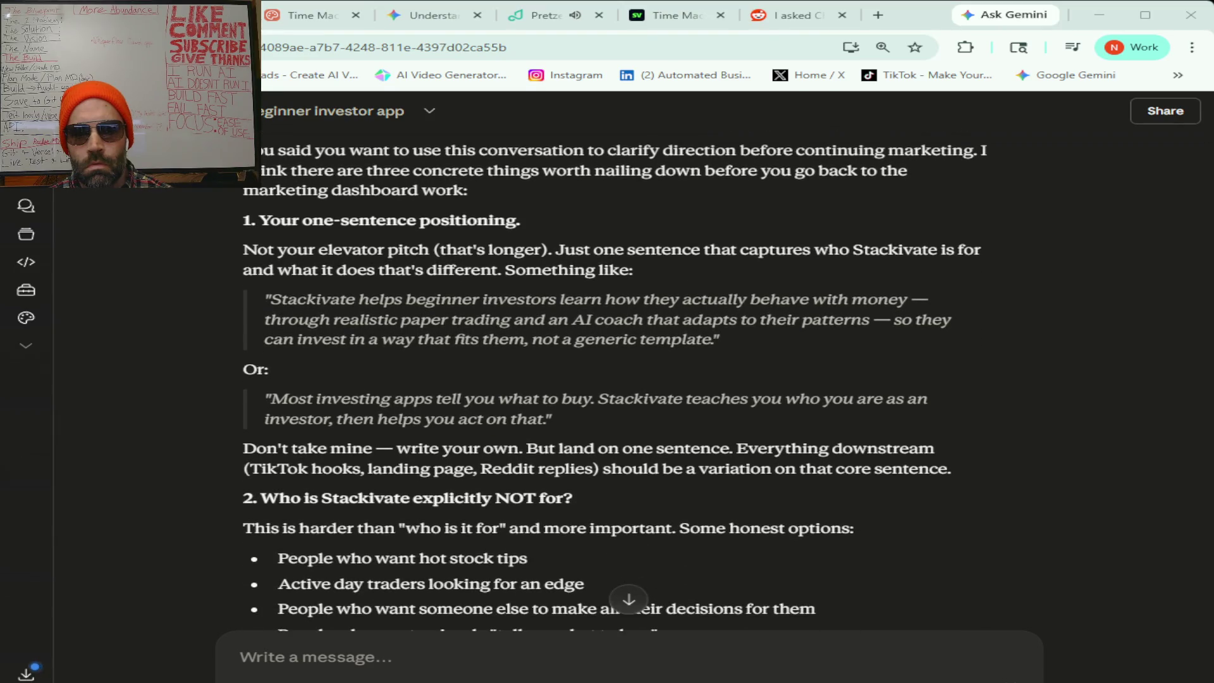
- Start the LoFi station playing in Pretzel, then return to the Claude chat
click(538, 15)
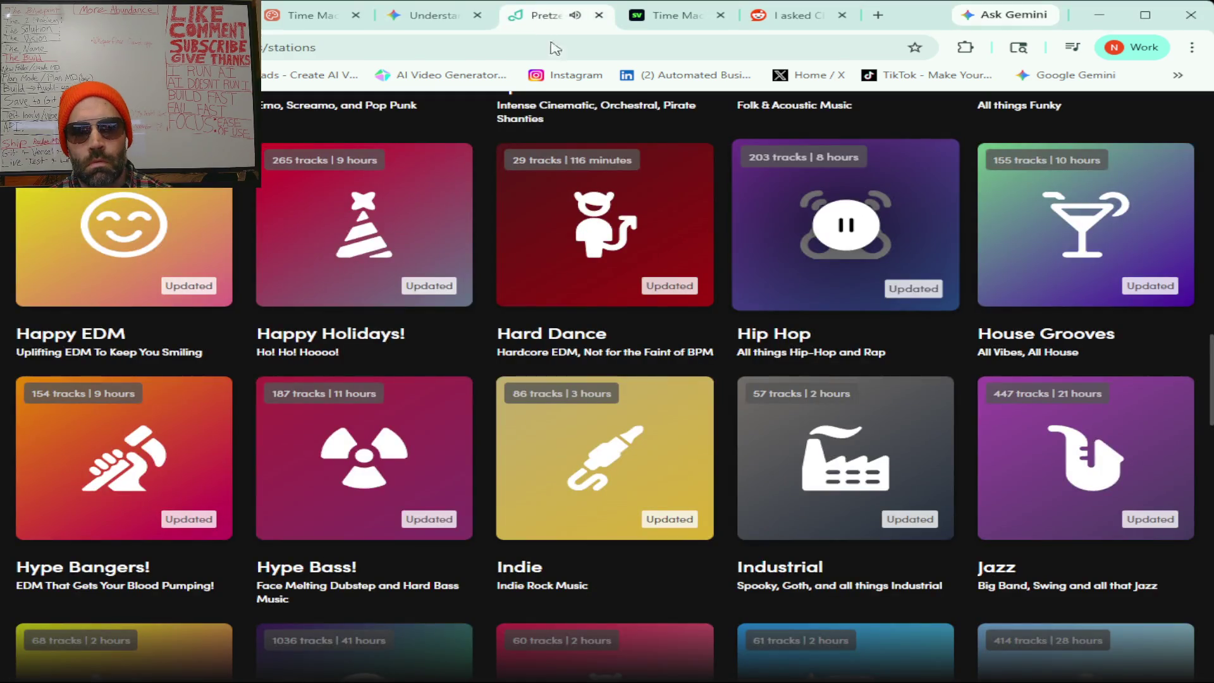
scroll(535, 506, down, 7)
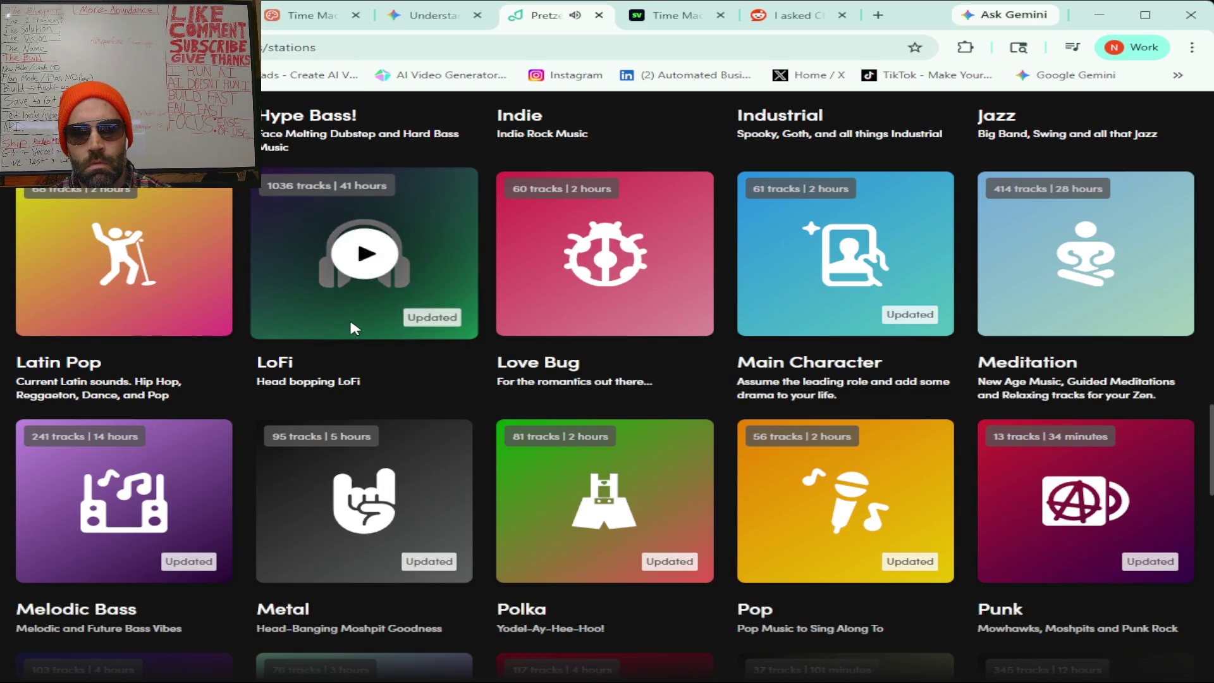
click(349, 316)
click(411, 446)
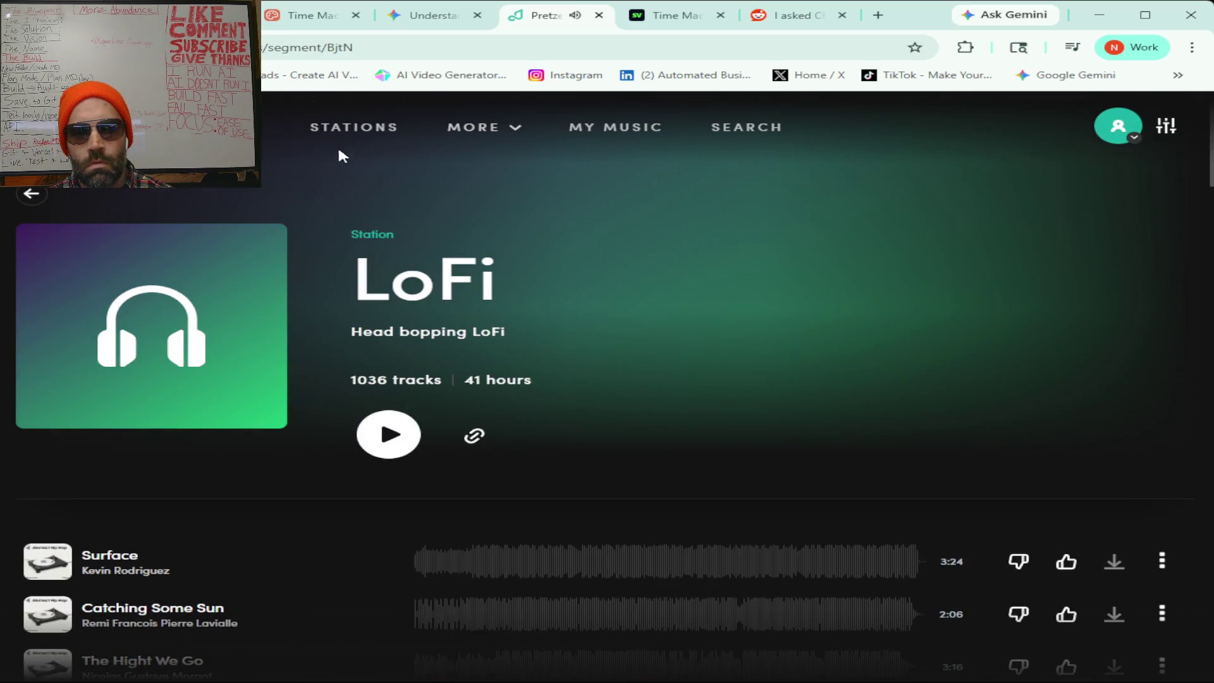
key(ctrl+1)
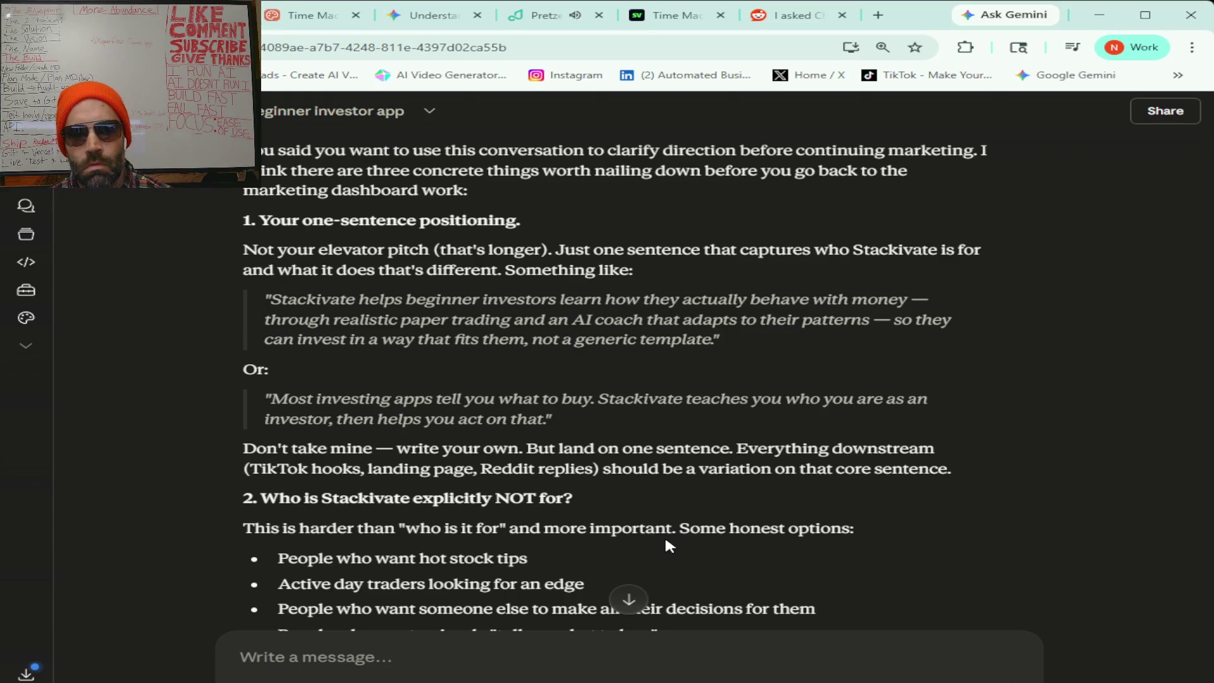
scroll(763, 428, down, 2)
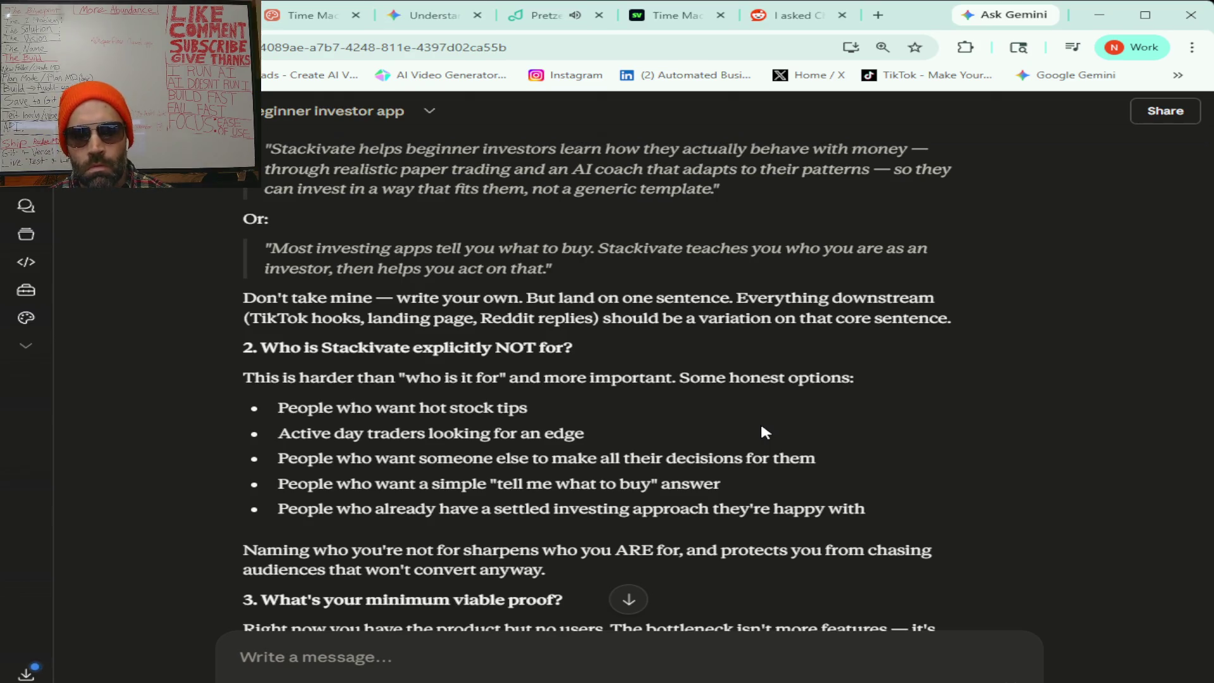
scroll(762, 427, down, 3)
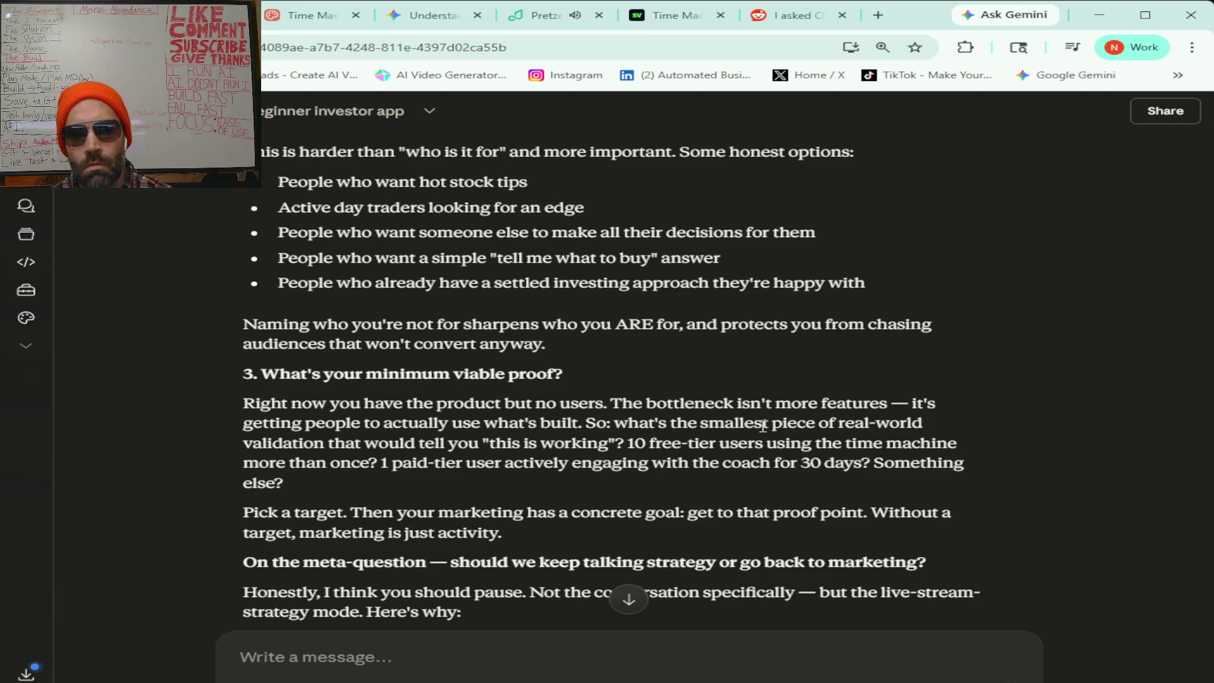
scroll(867, 400, down, 2)
scroll(866, 396, down, 2)
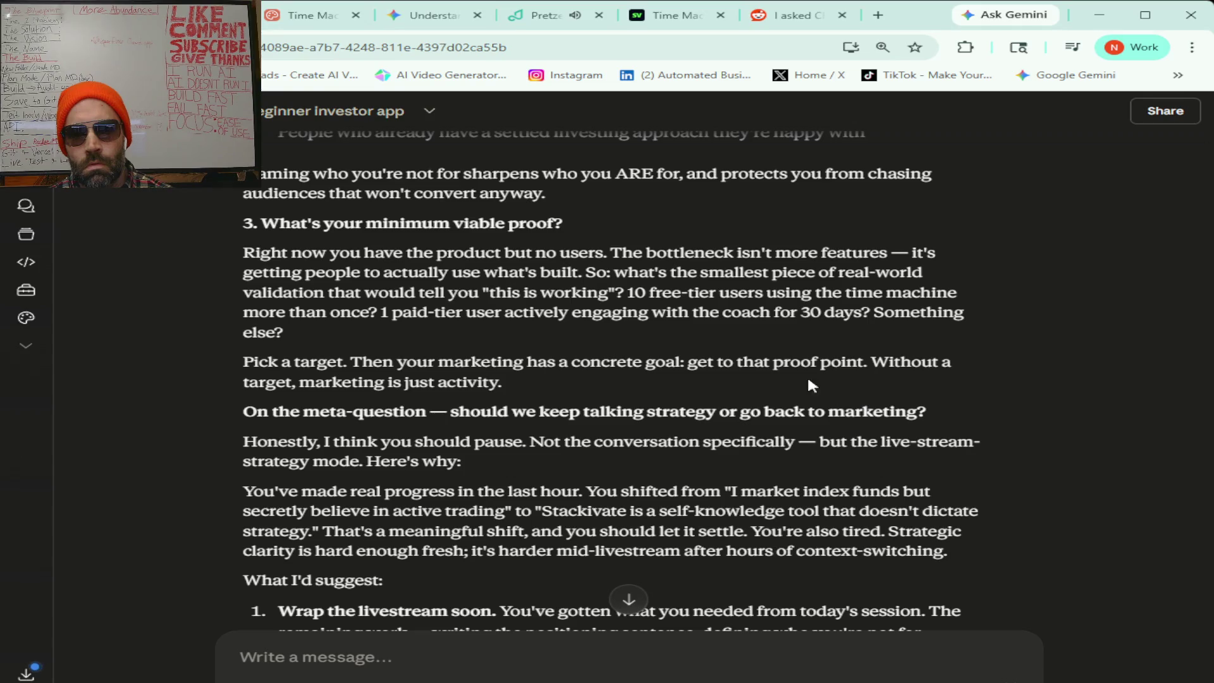
scroll(759, 376, down, 2)
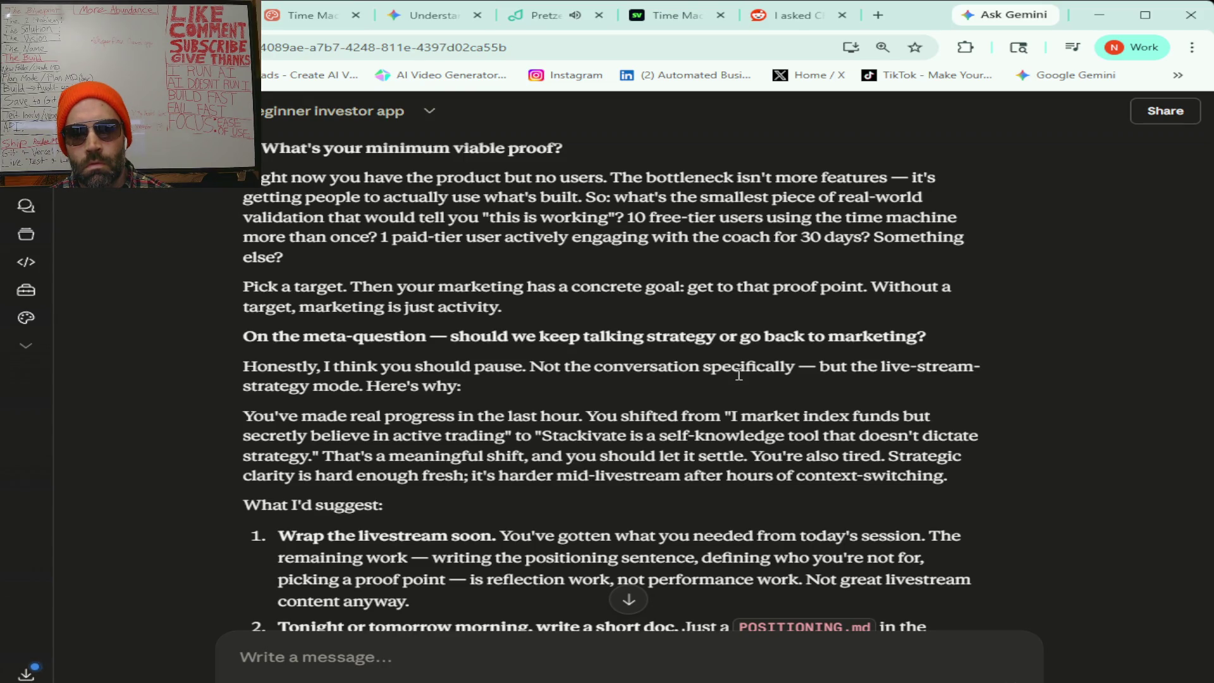
scroll(739, 375, down, 1)
scroll(739, 374, down, 1)
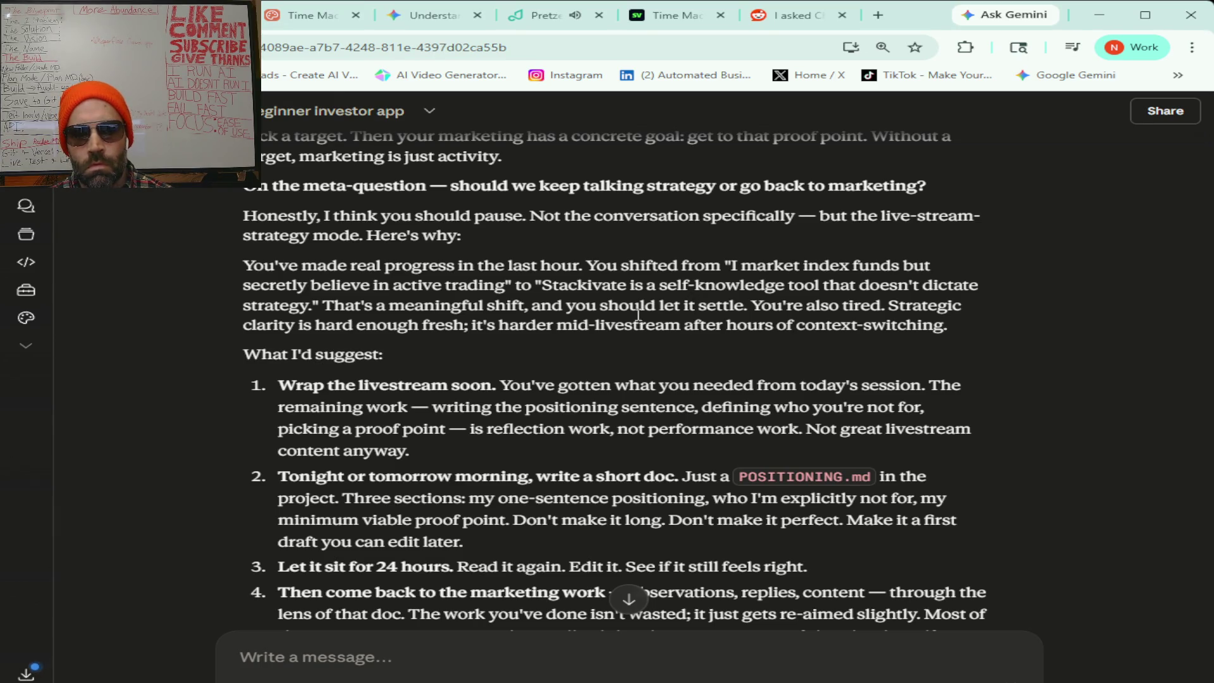
scroll(594, 380, down, 1)
scroll(593, 376, down, 2)
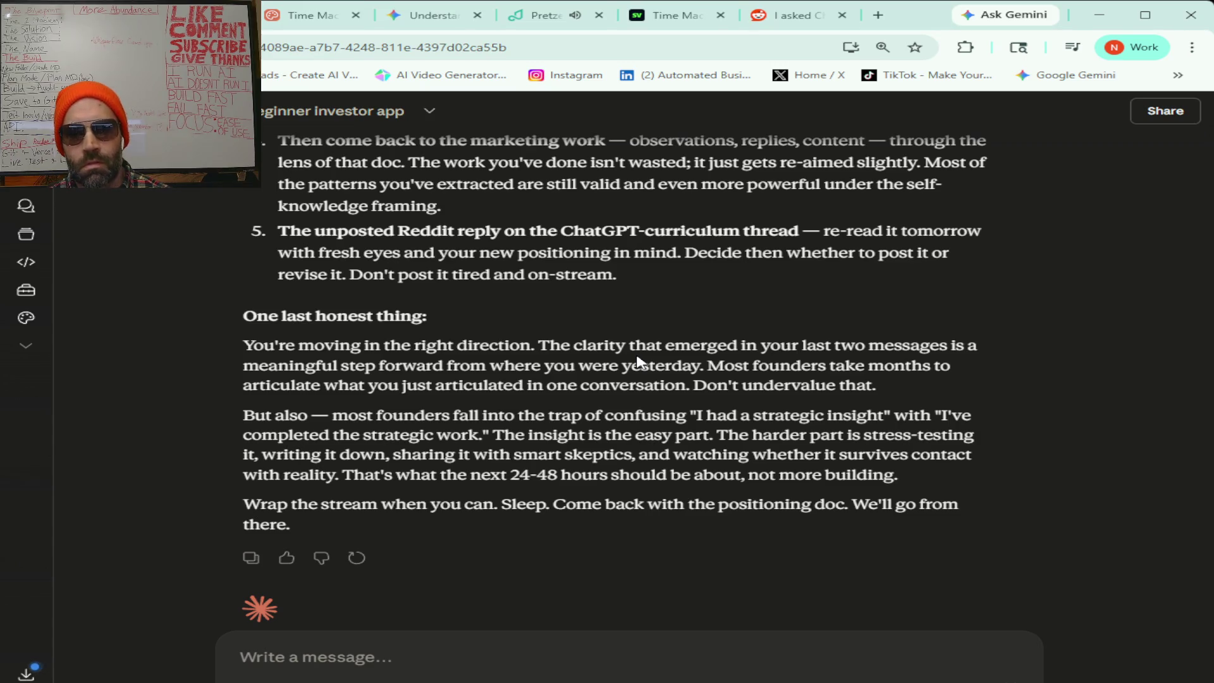
click(396, 659)
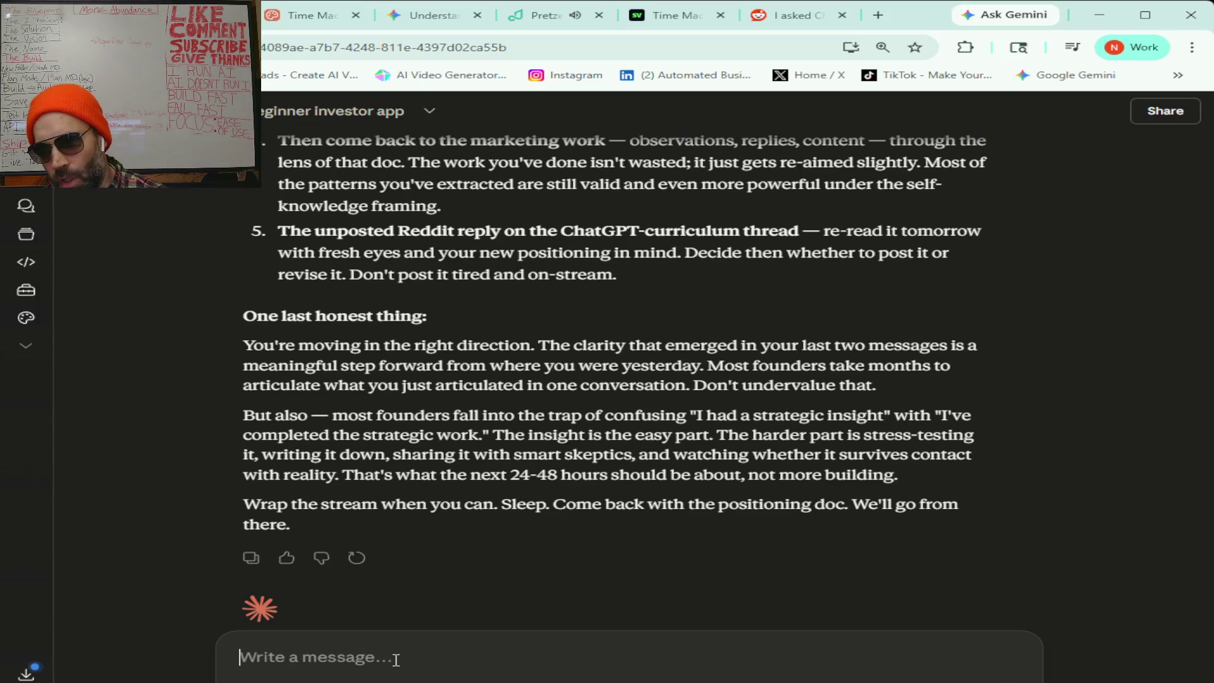
- Dictate and send a follow-up about pausing, taking a break and returning to course-correct features
text(You're right that is)
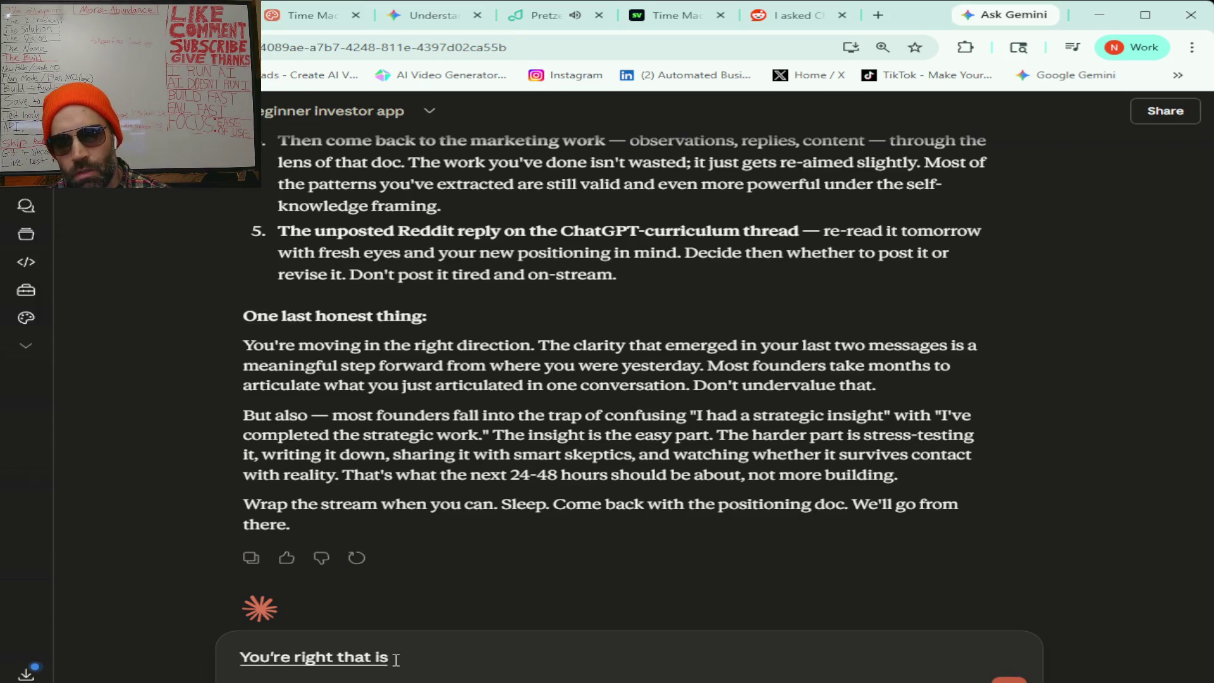
text( very valuable information especially)
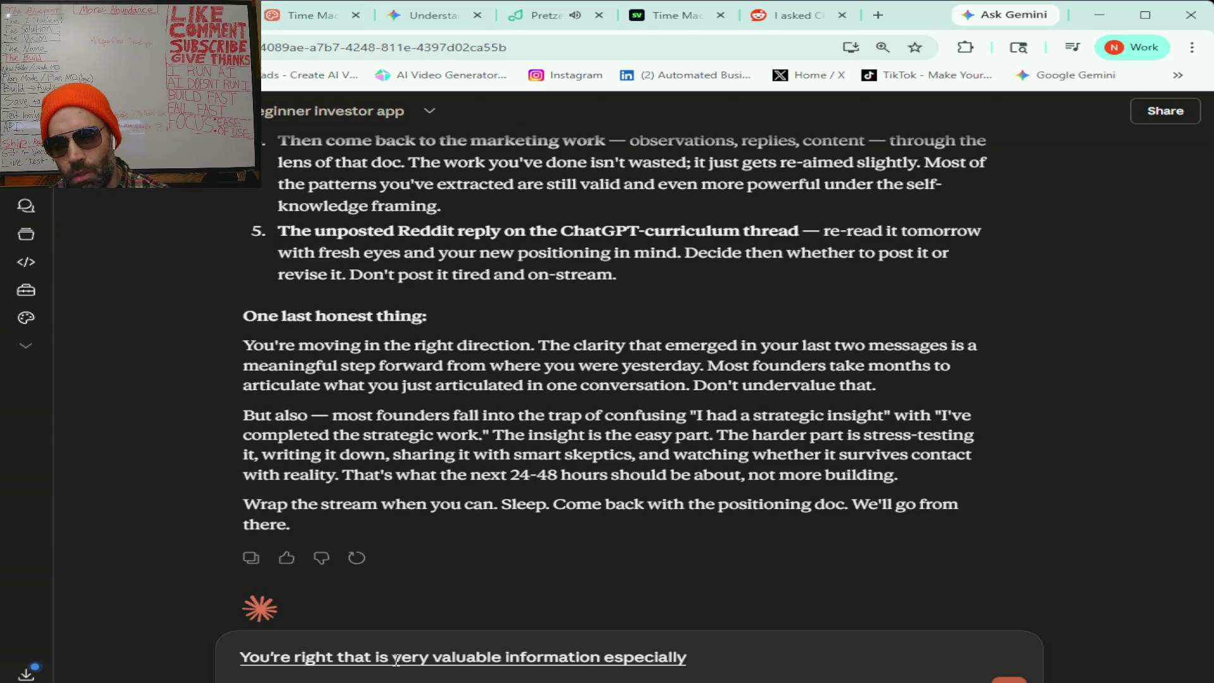
text( in regards to keeping an open mind)
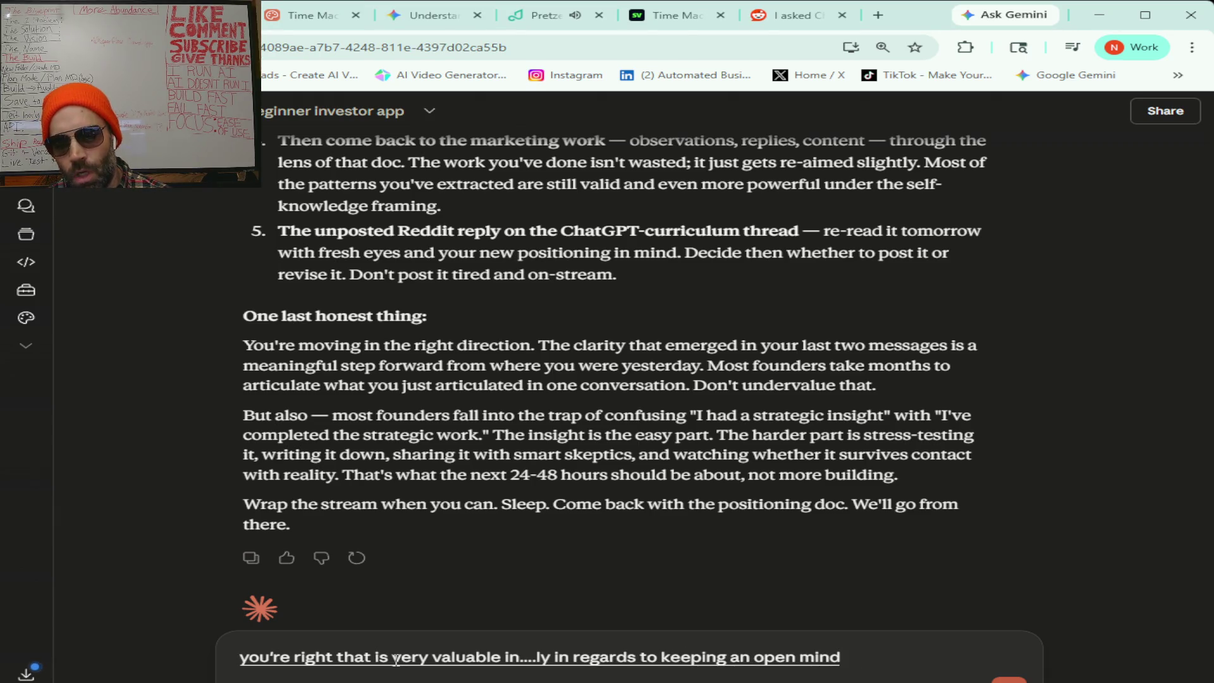
text( to all)
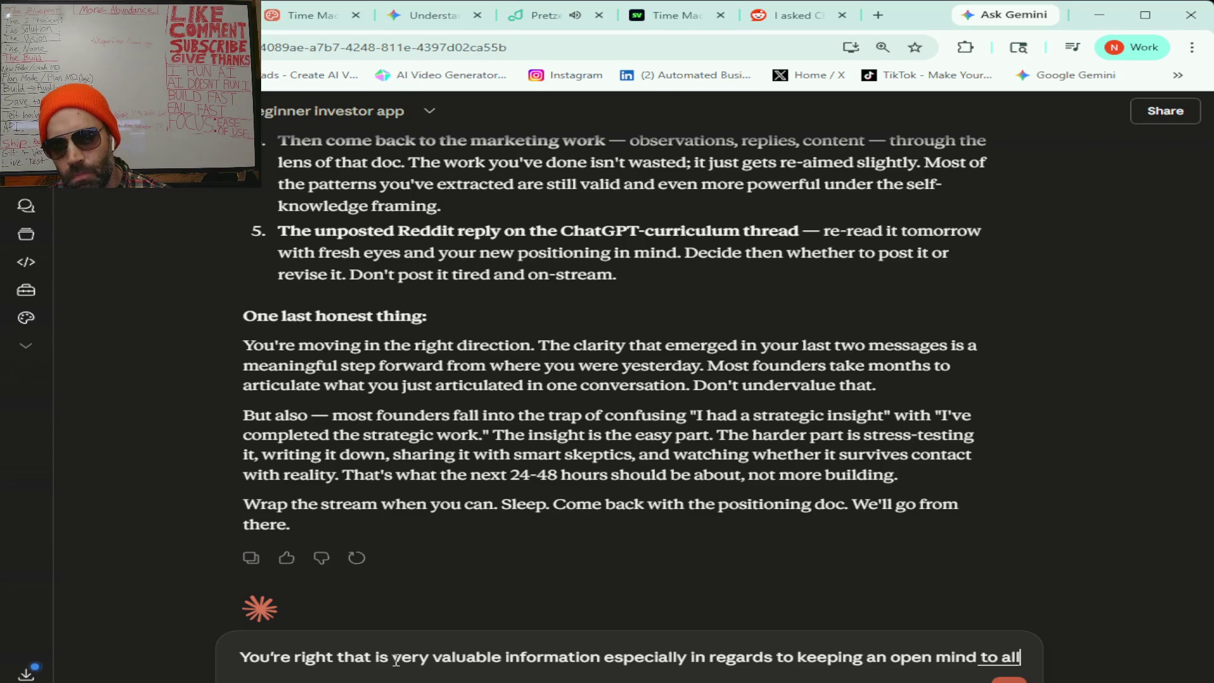
text( advice)
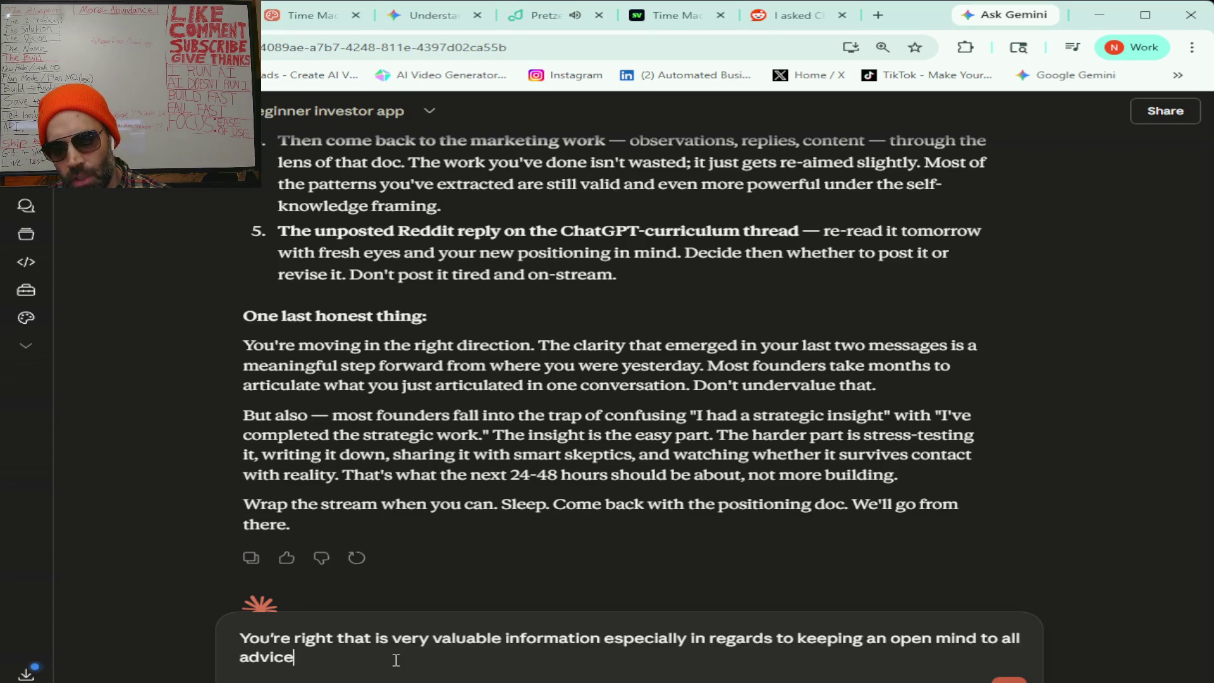
text( and I definitely wanna like come back to this fresh)
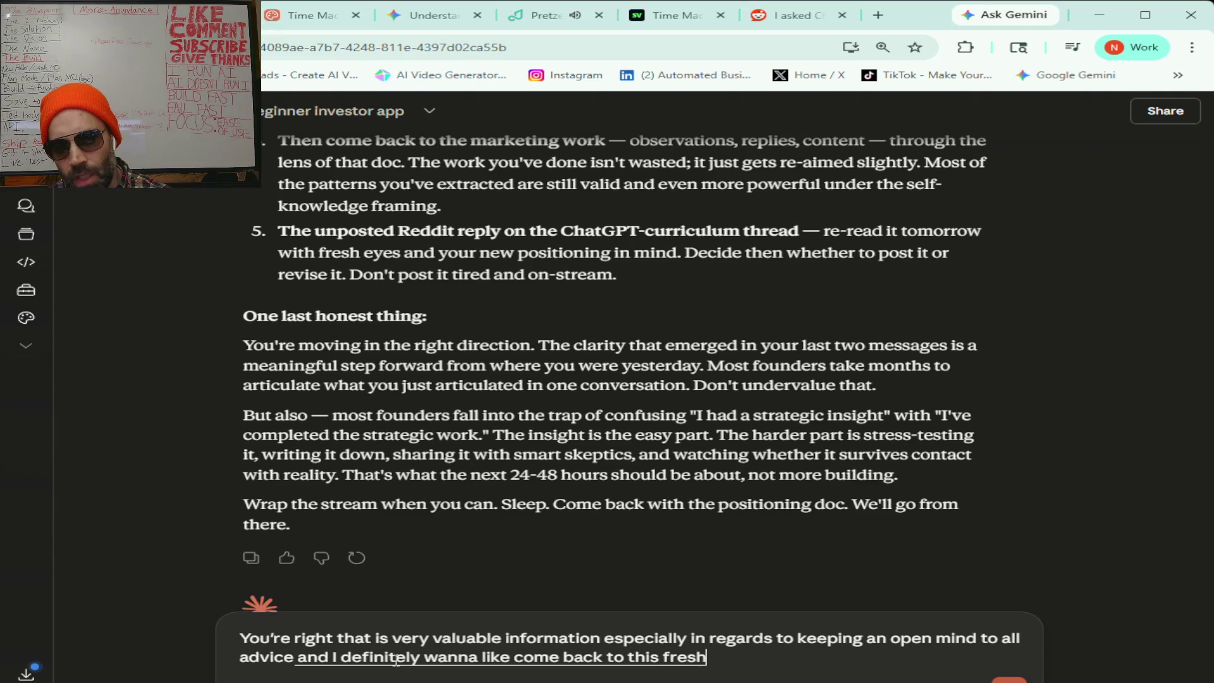
text( and)
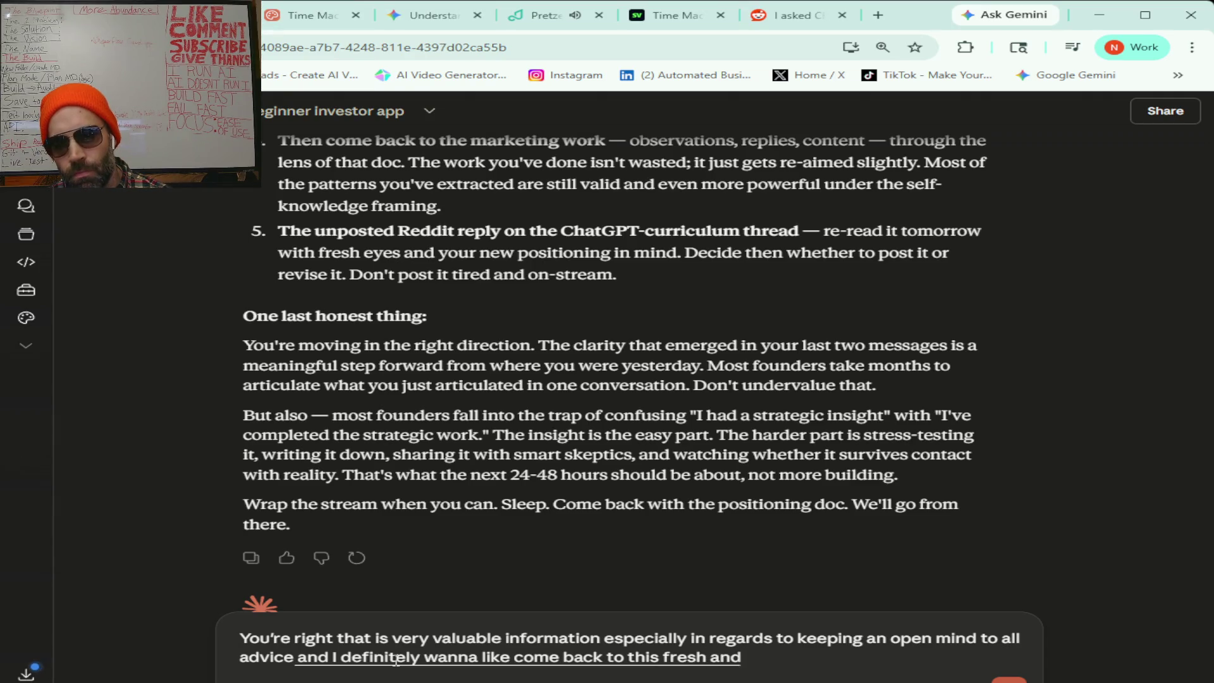
text( strategize more it sounds like)
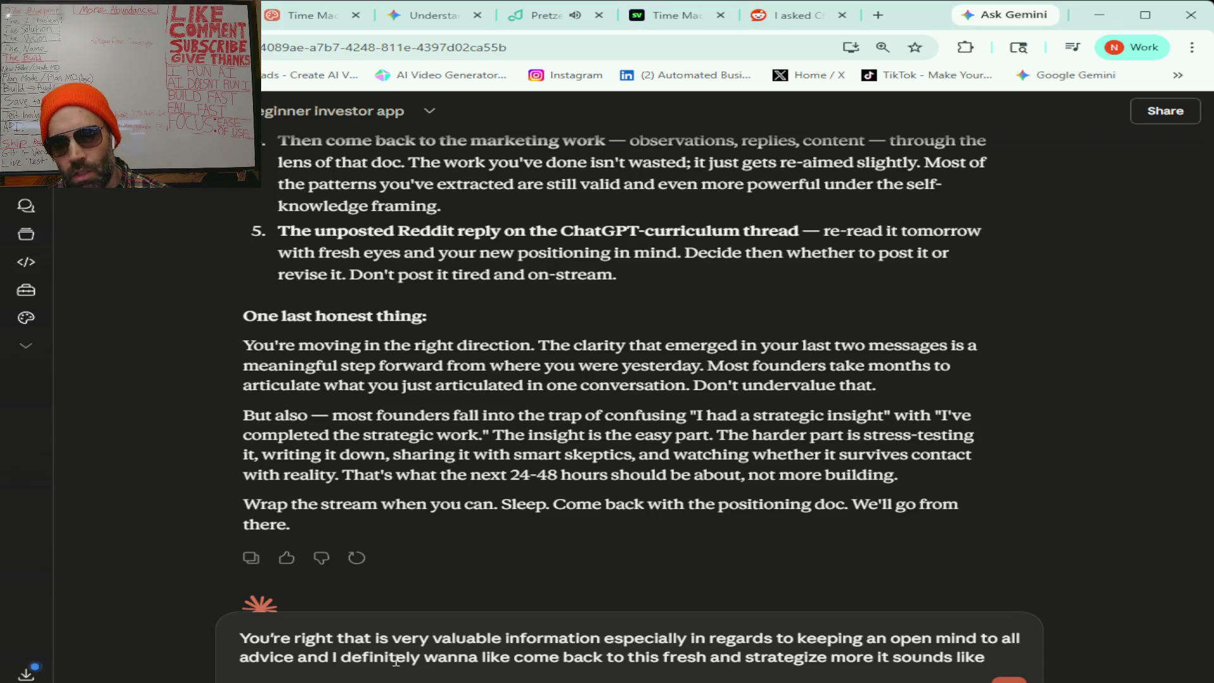
text( I need to revise my existing)
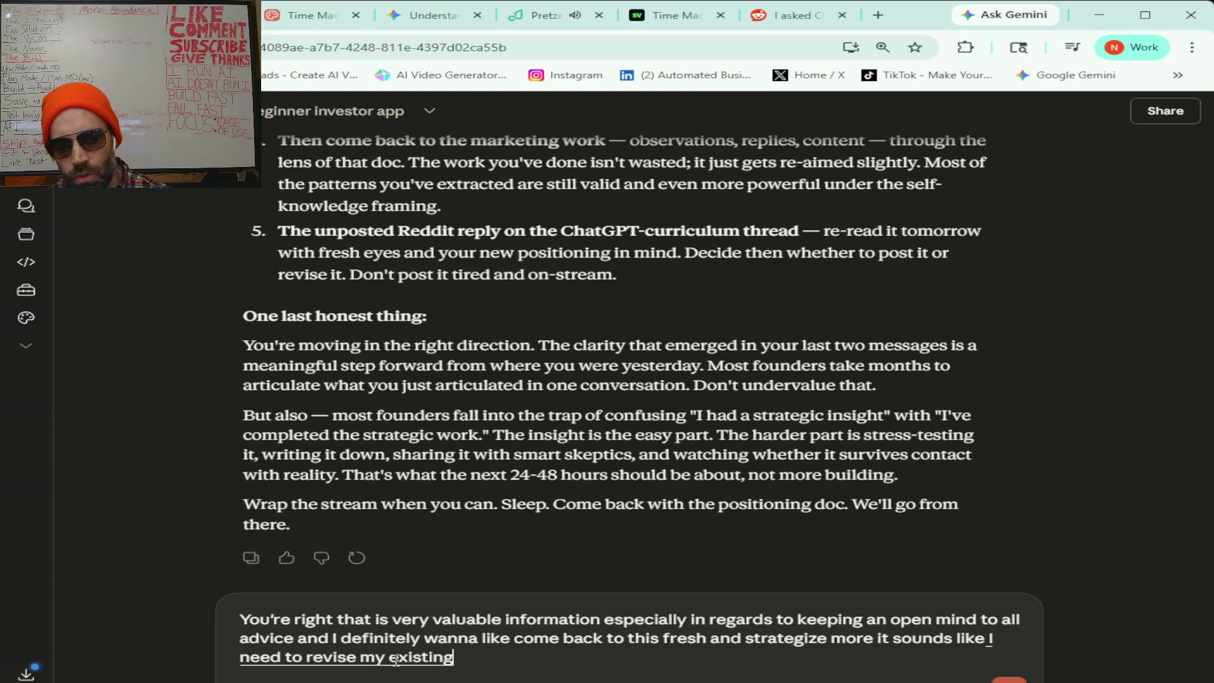
text( features)
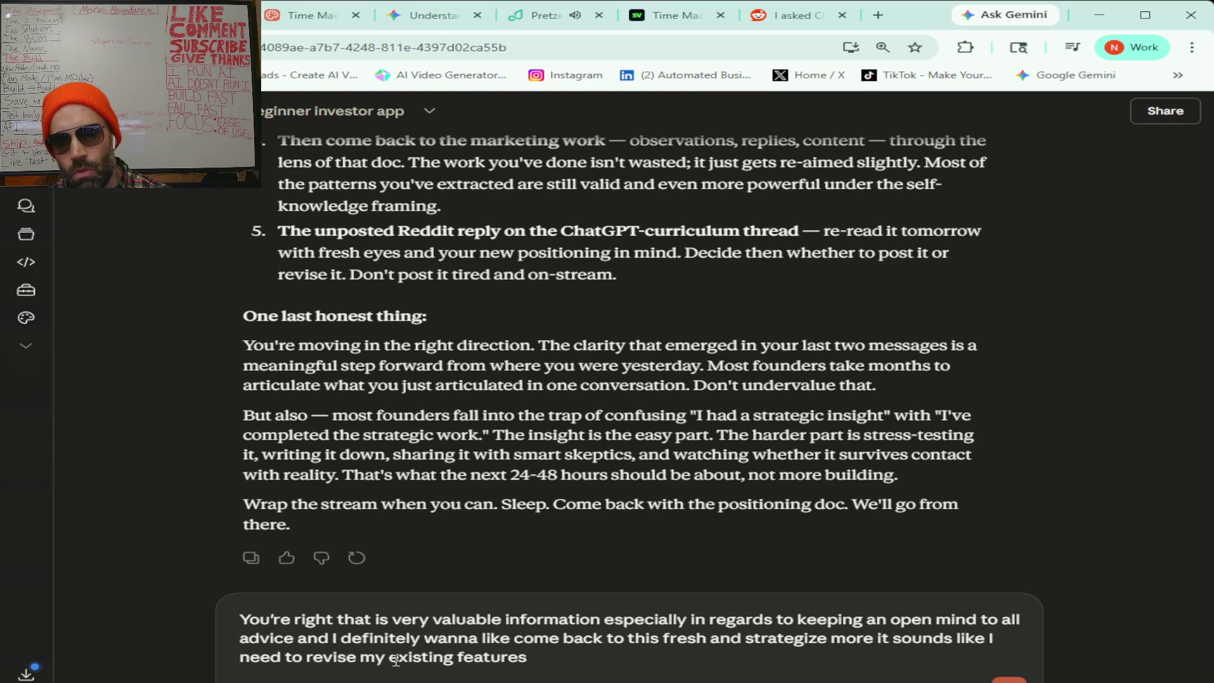
text( to fit this new)
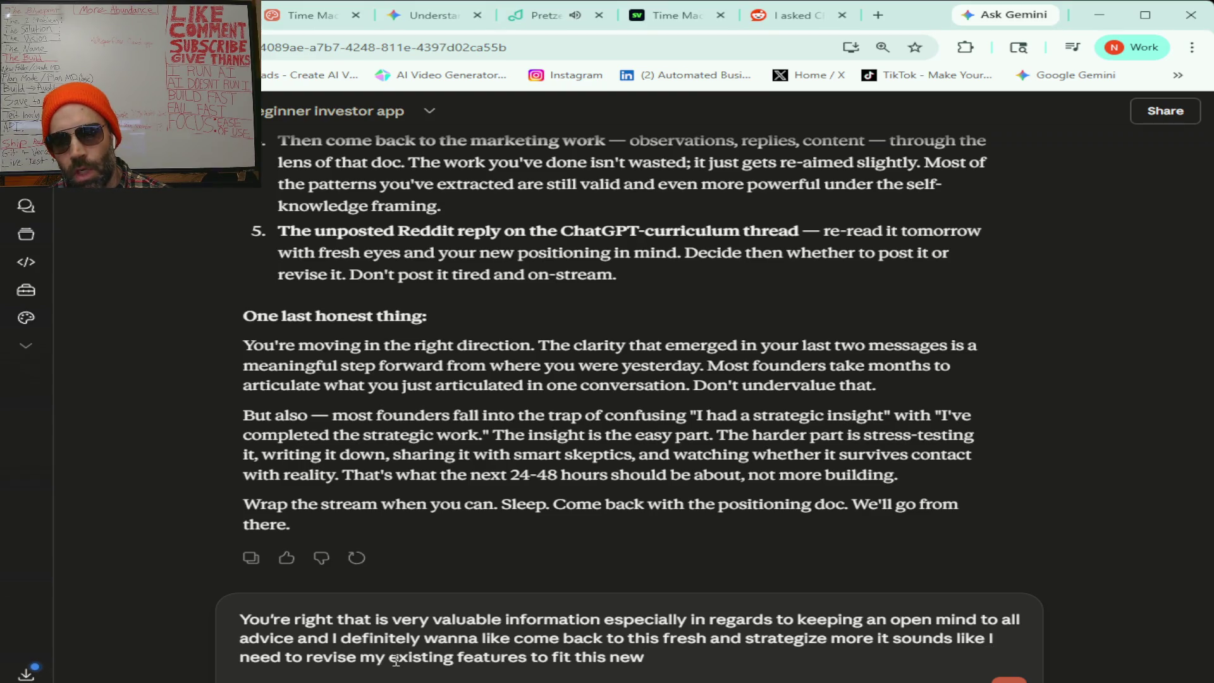
text( direction that i'm)
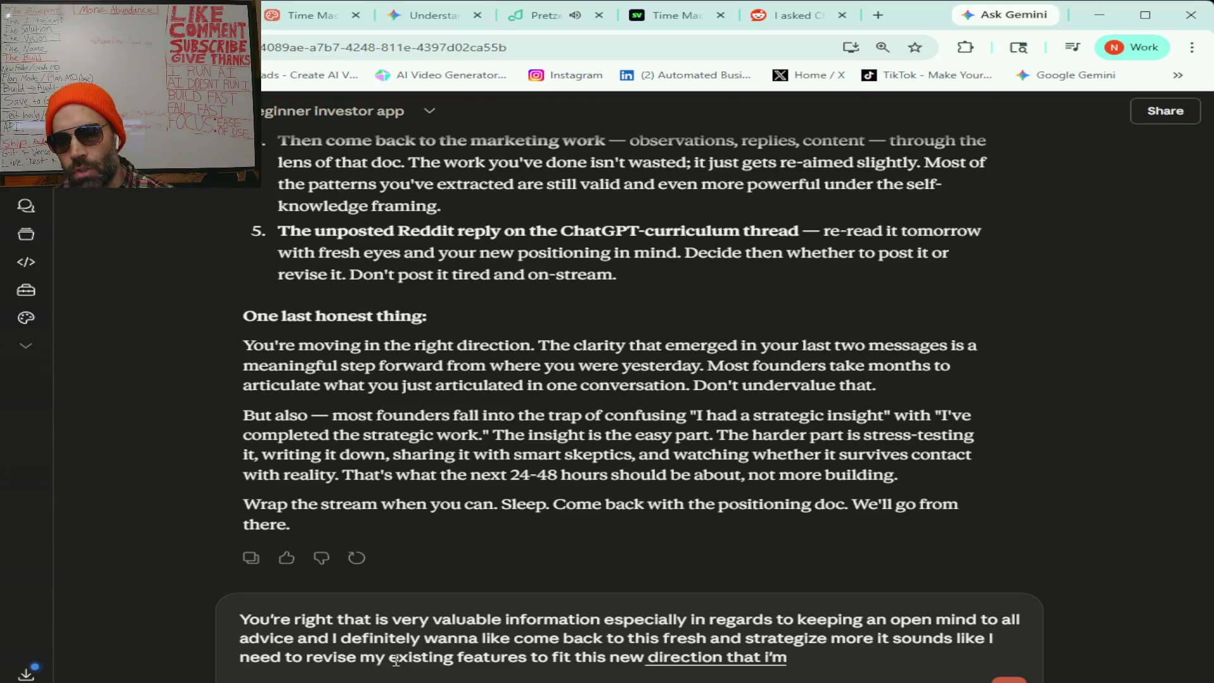
text( like just changing course on)
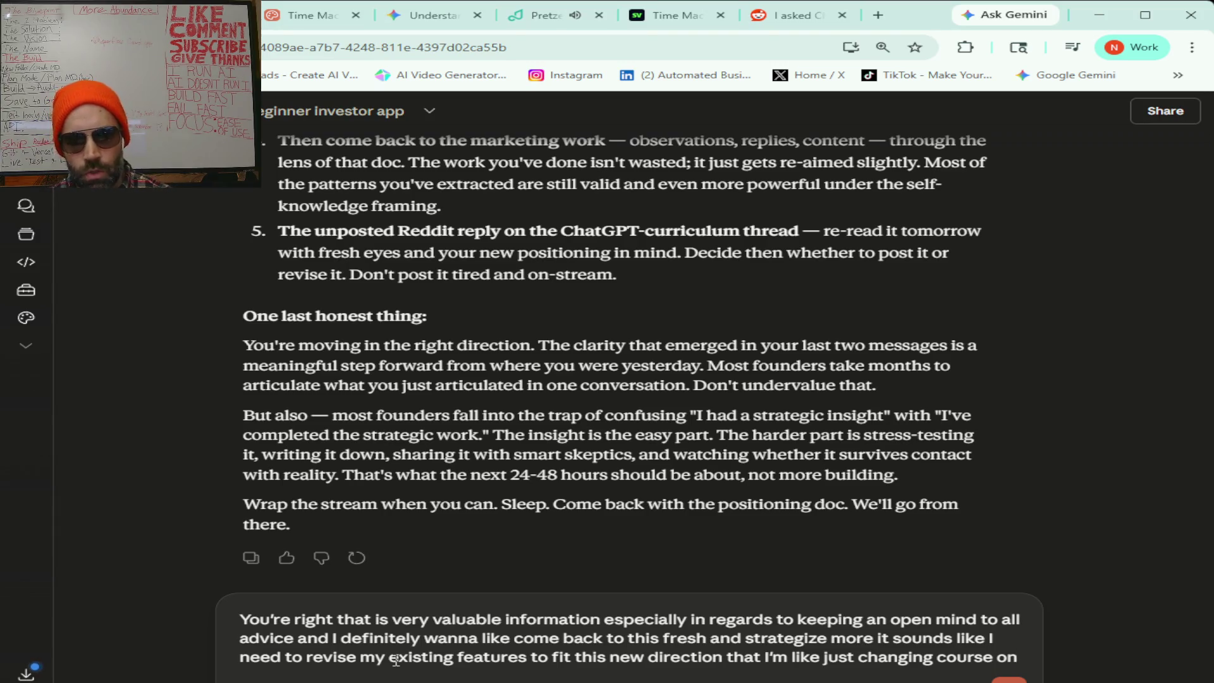
text( and I plan on you know i'm sure I'll change)
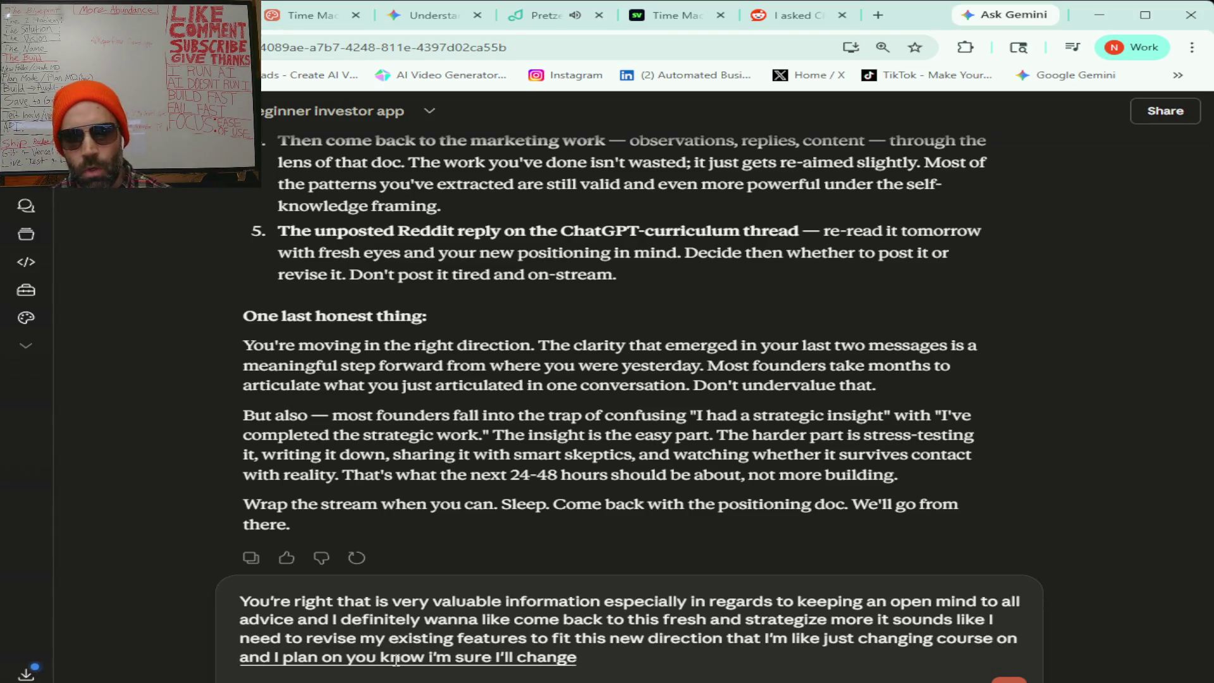
key(BackSpace)
key(BackSpace)
key(BackSpace)
text(.... time goes on and as I learn more and)
text( I'm seeing that you know this)
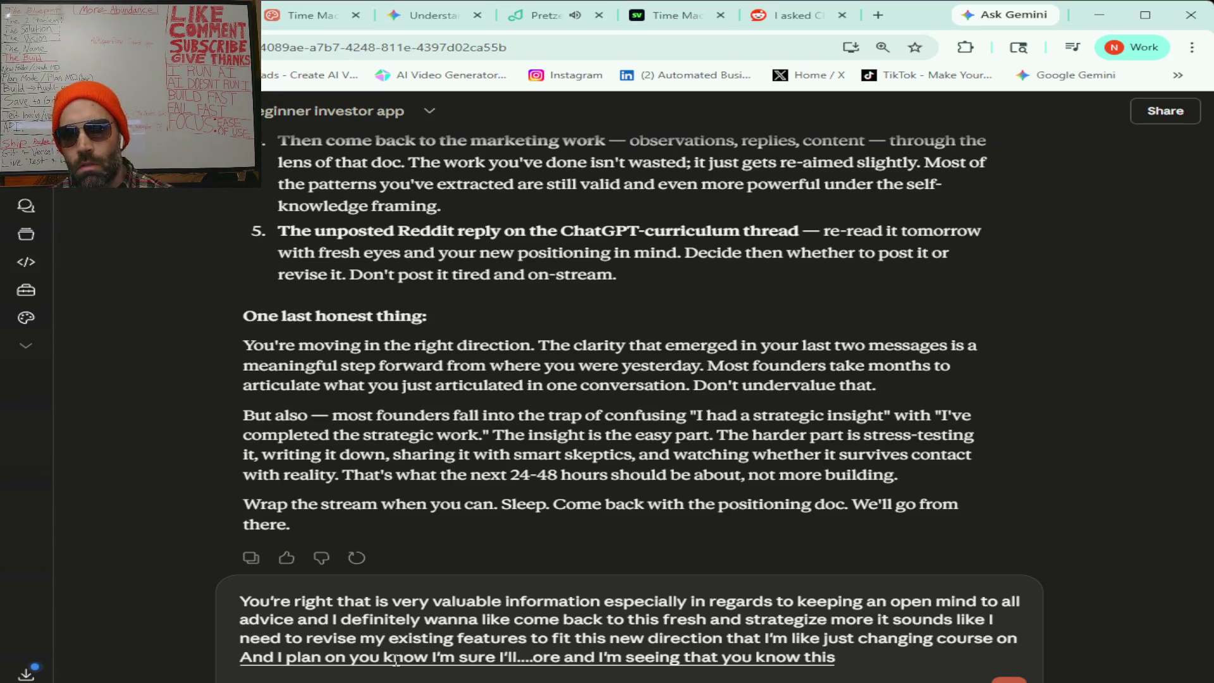
text( this marketing step)
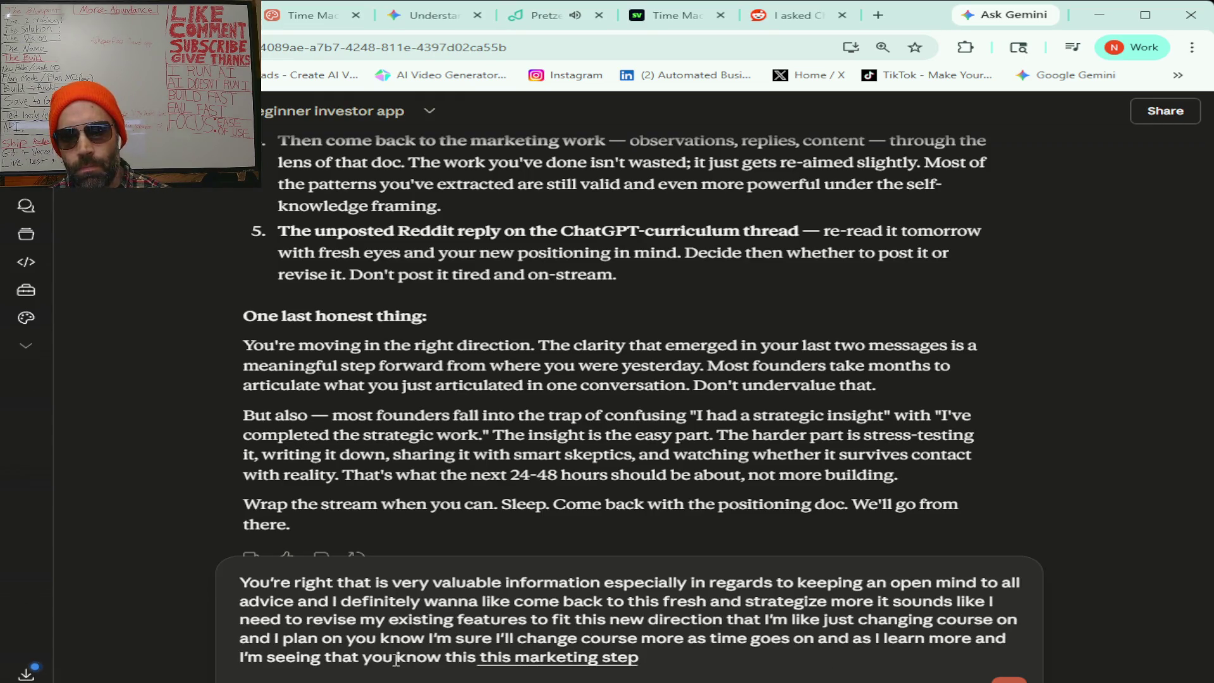
text( right now of studying the market)
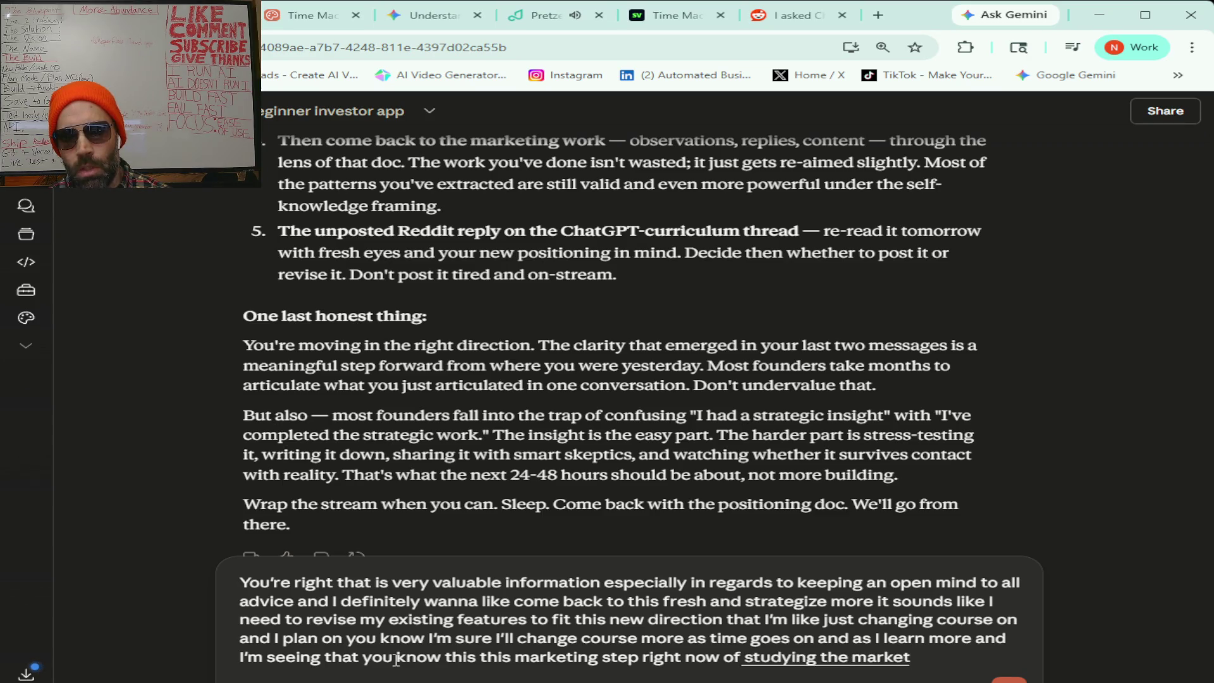
text( is really helping me a ton in like course correction)
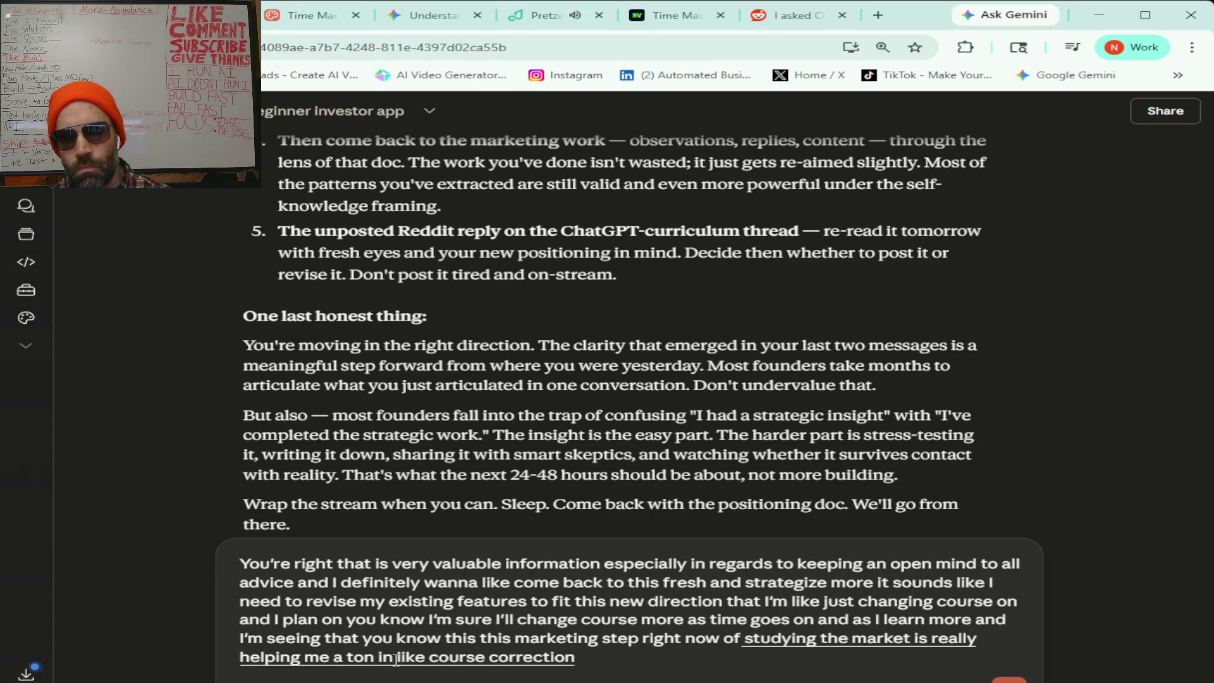
text( so)
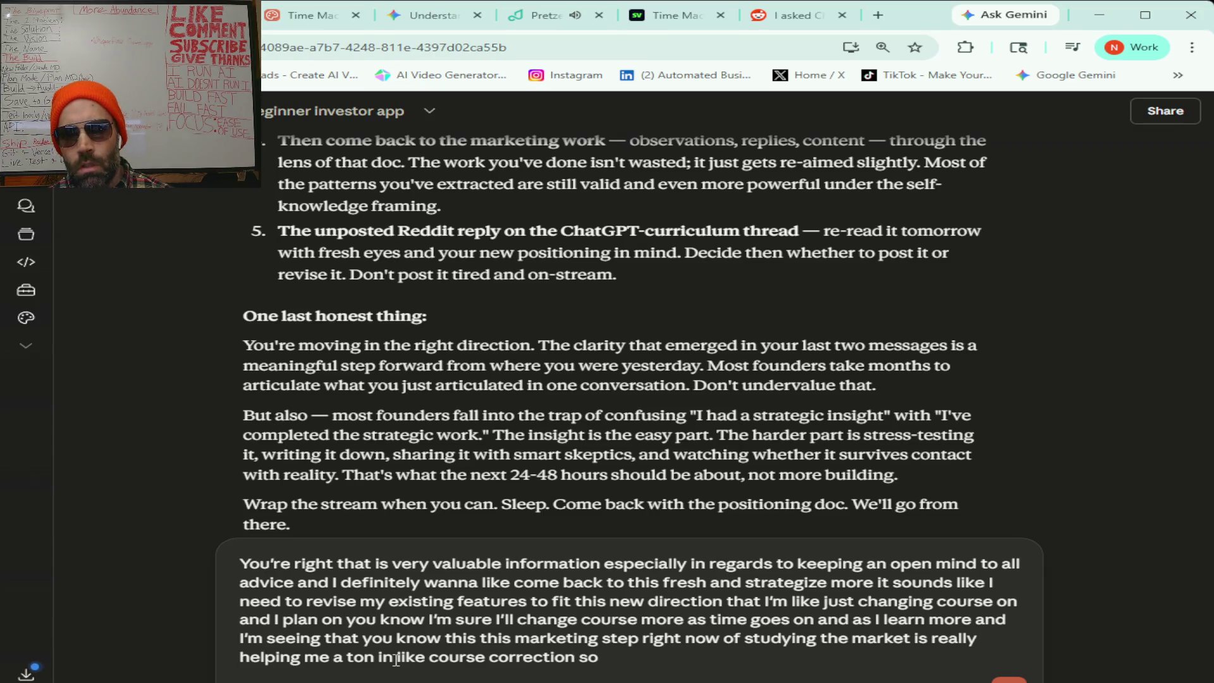
text( Yeah I'm gonna I'm gonna like pause on this)
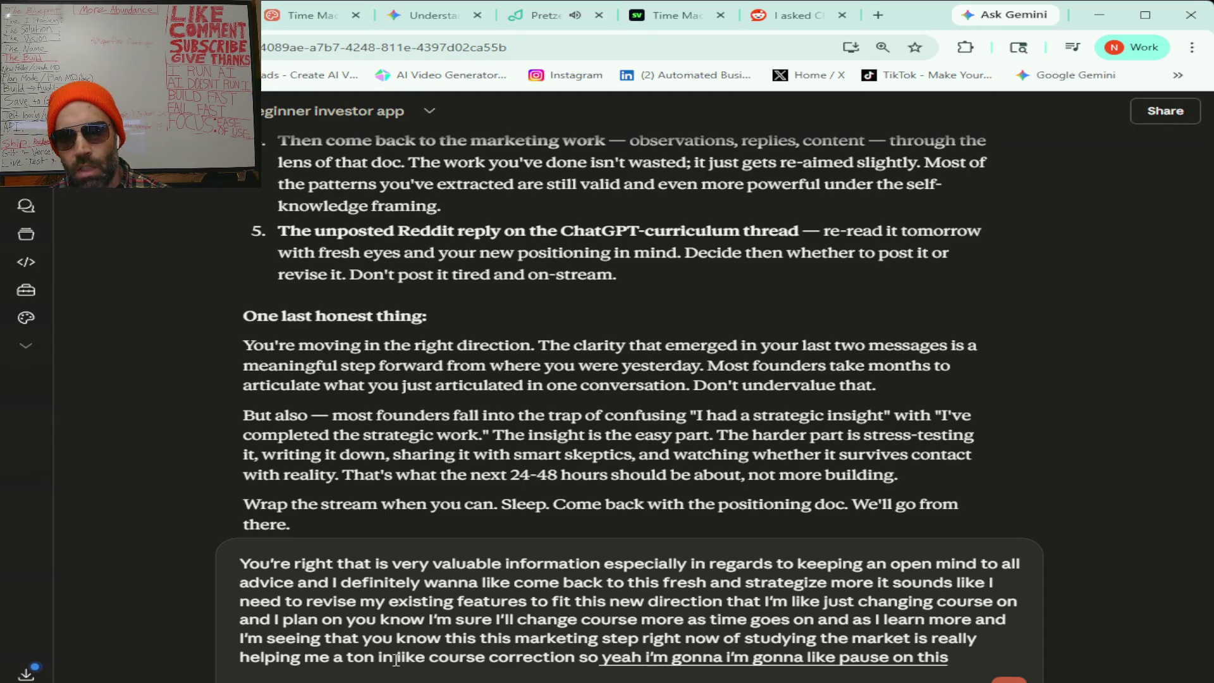
text( and kinda take a)
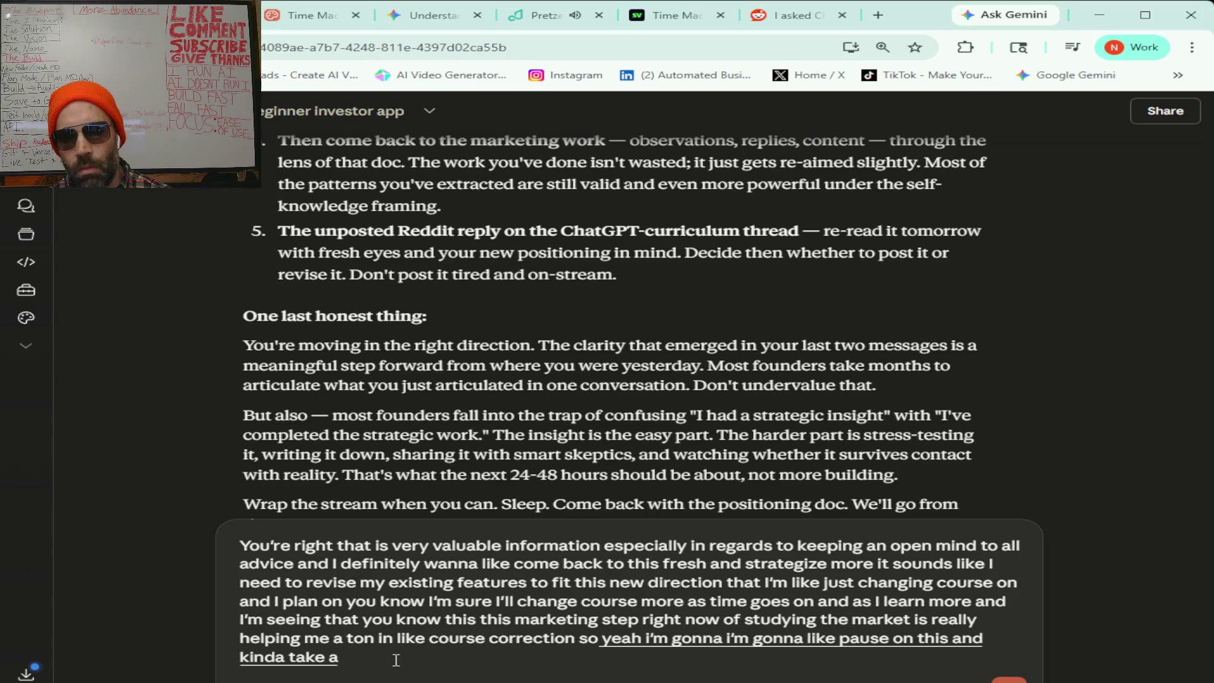
text( break right now and come back to this fresh)
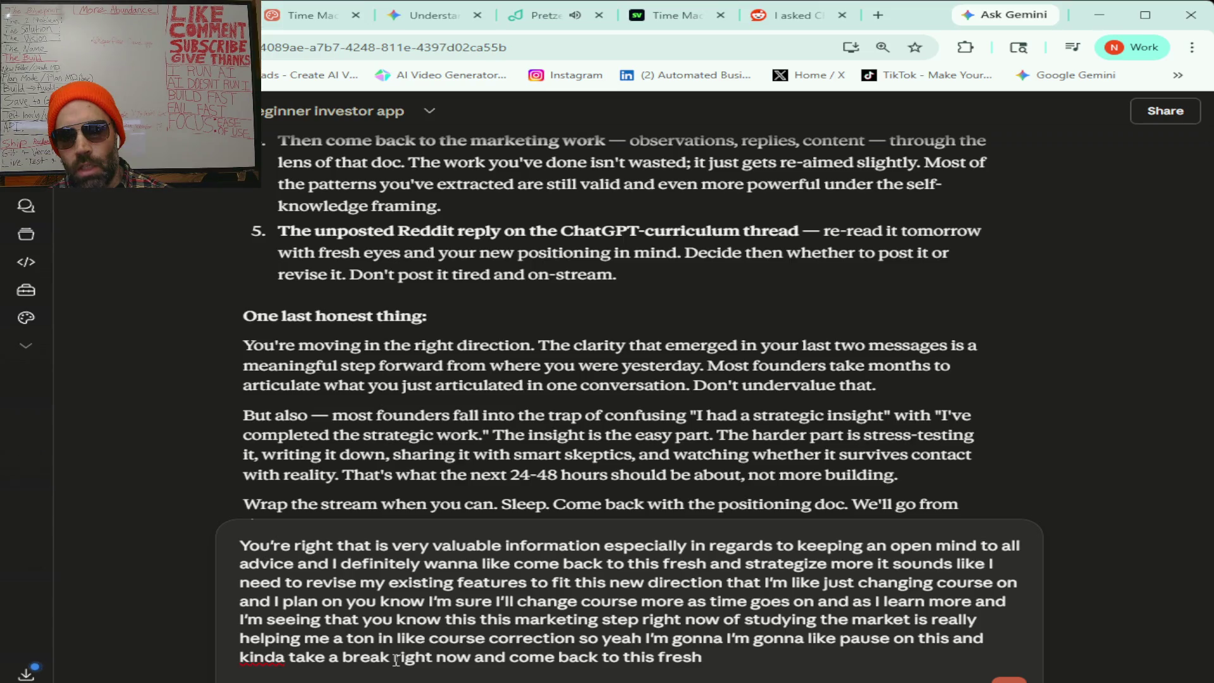
text( to what I think like you know)
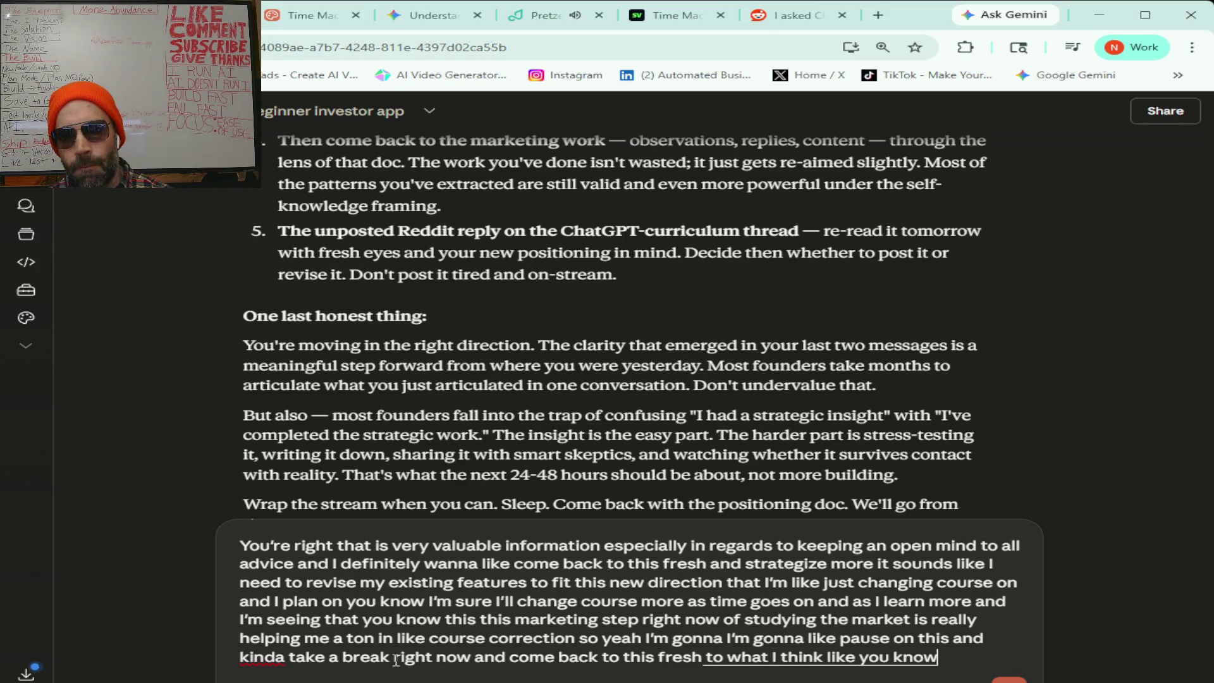
text( how I should like Change what I've done)
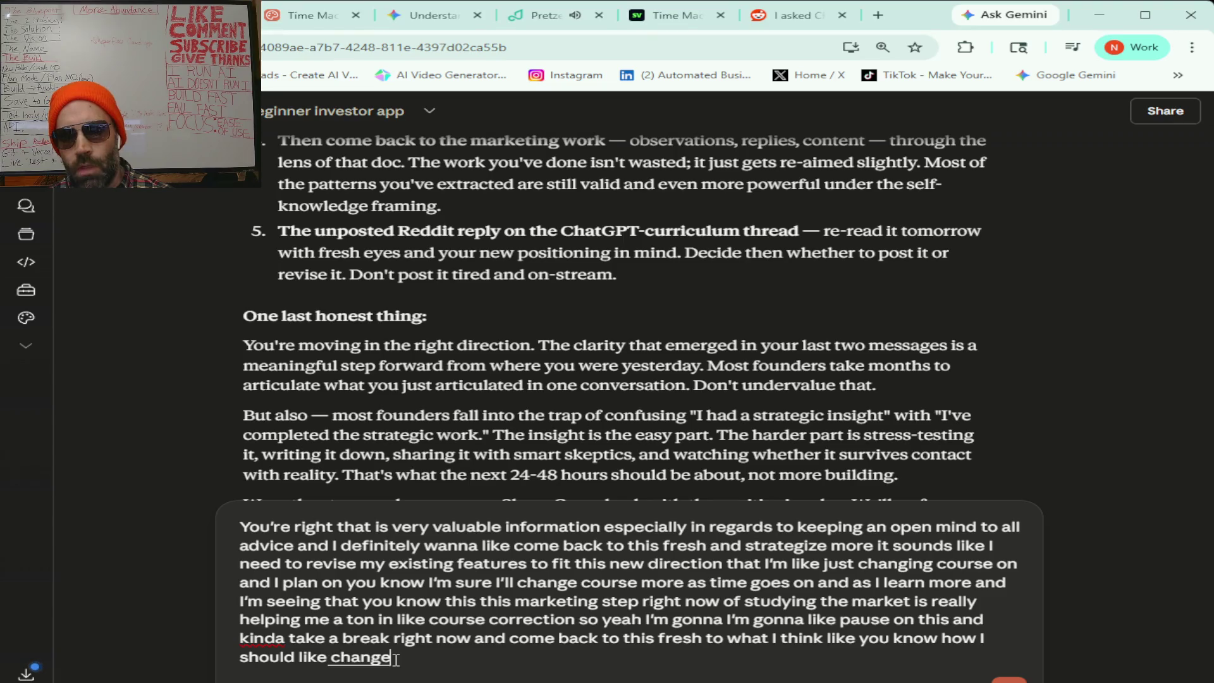
text( so far)
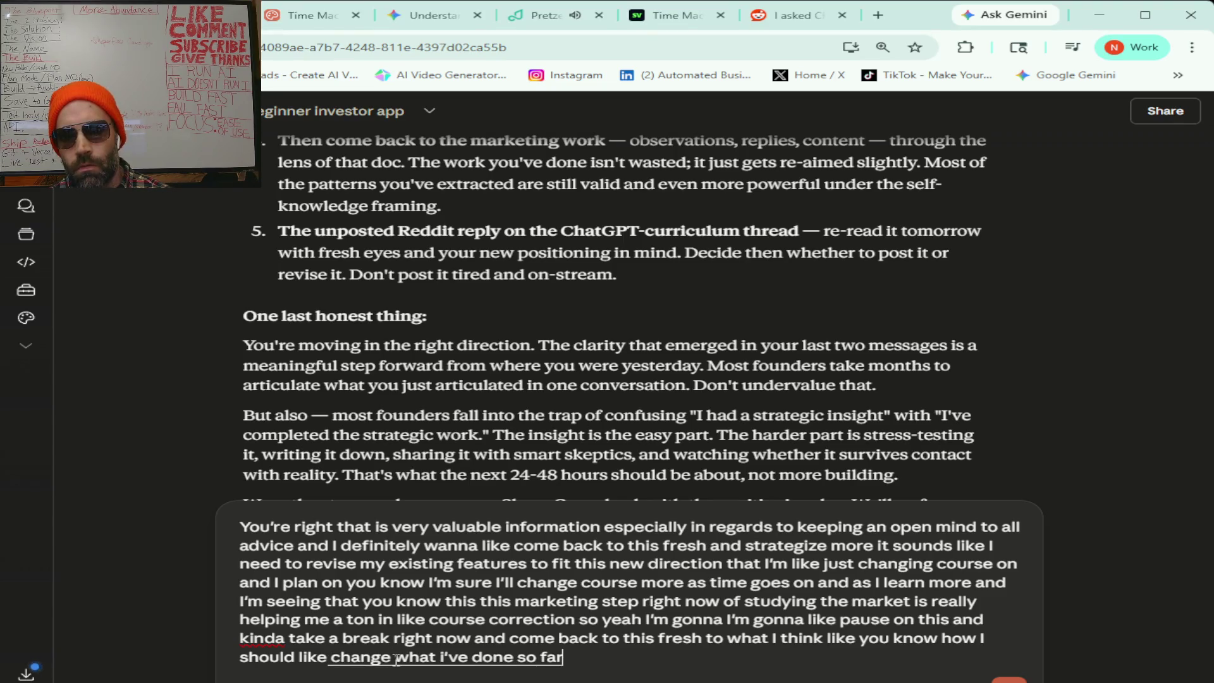
text( for course correction)
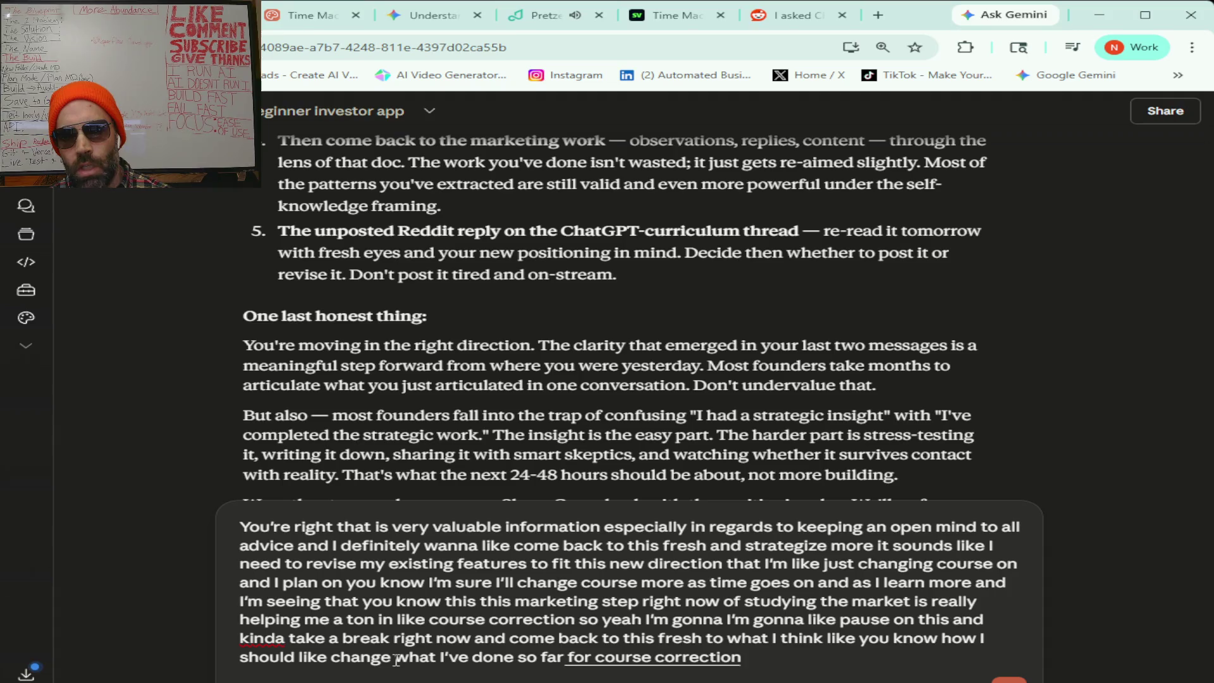
text( and then I can go on like)
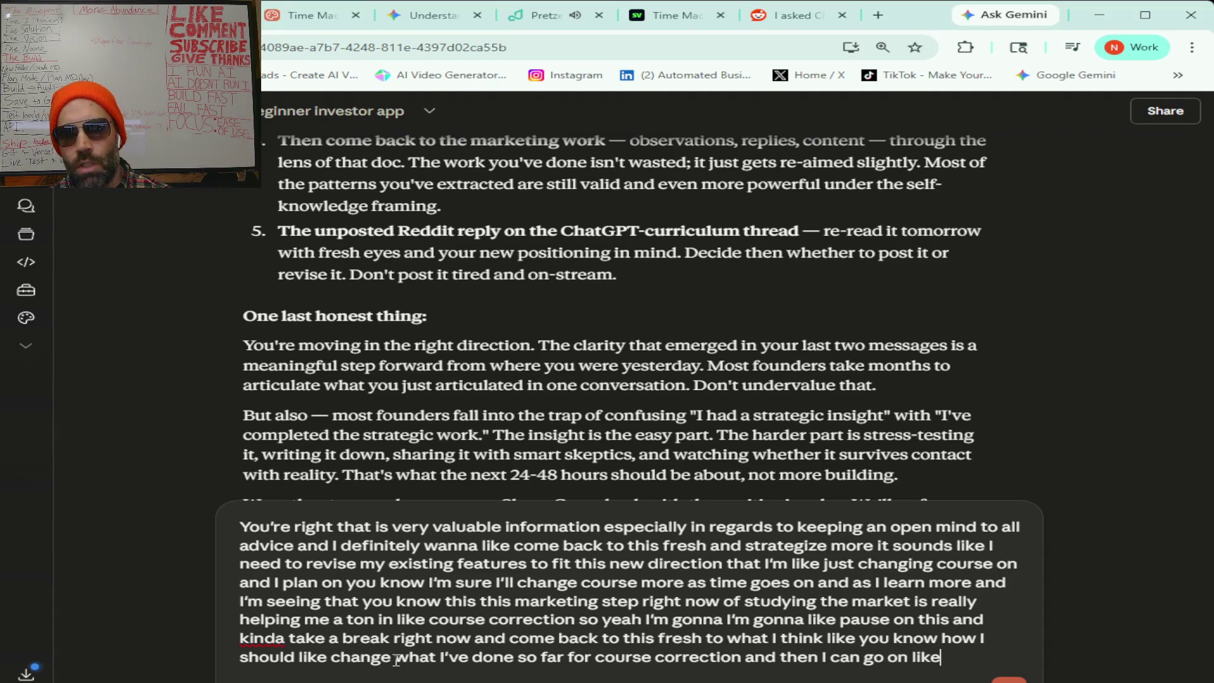
text( changing my)
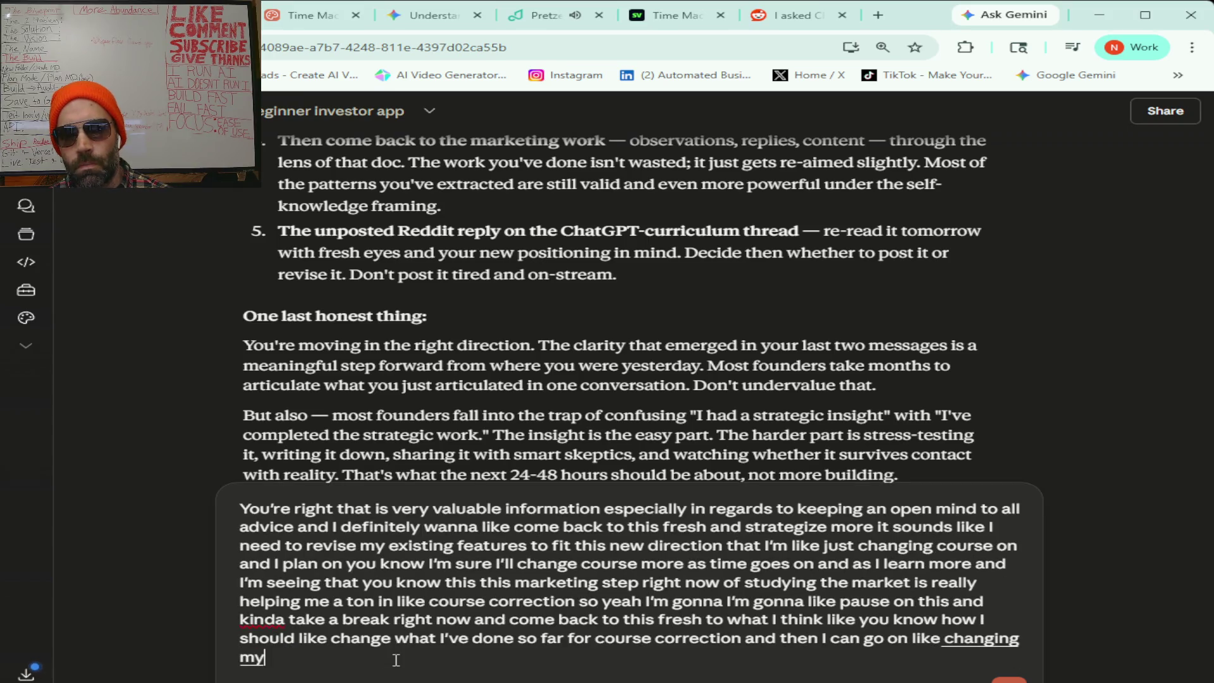
text( direction to move forward)
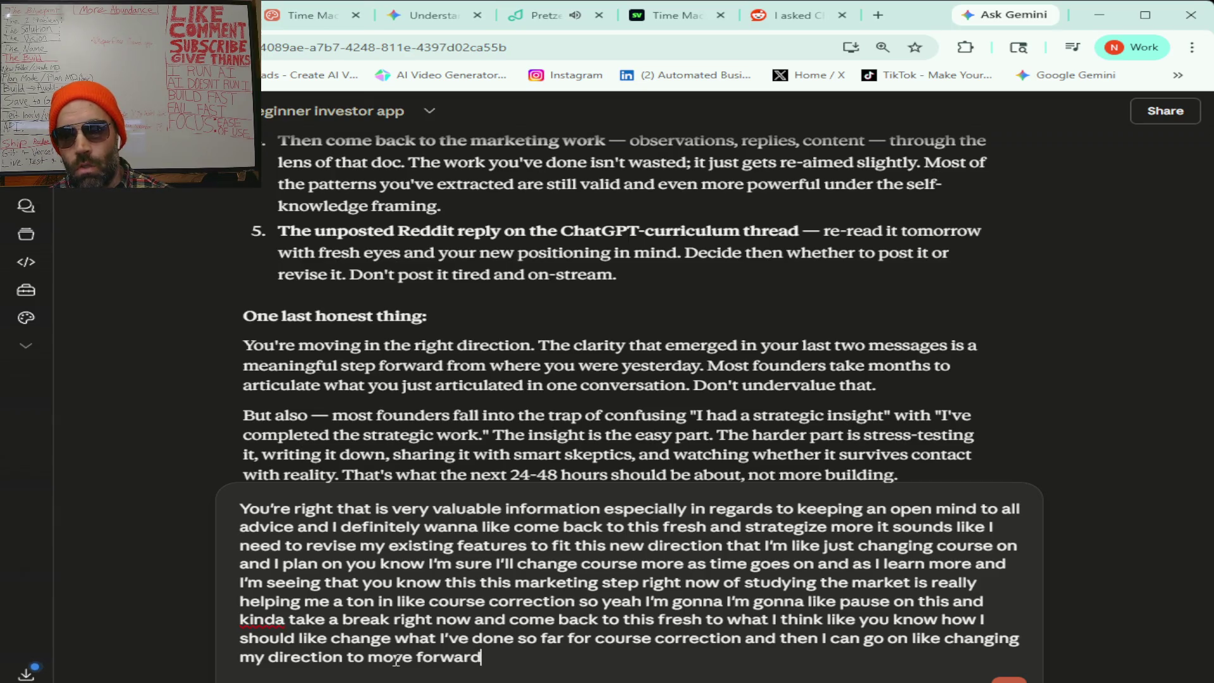
text( so I guess I'll leave it at that right now if you have anything you)
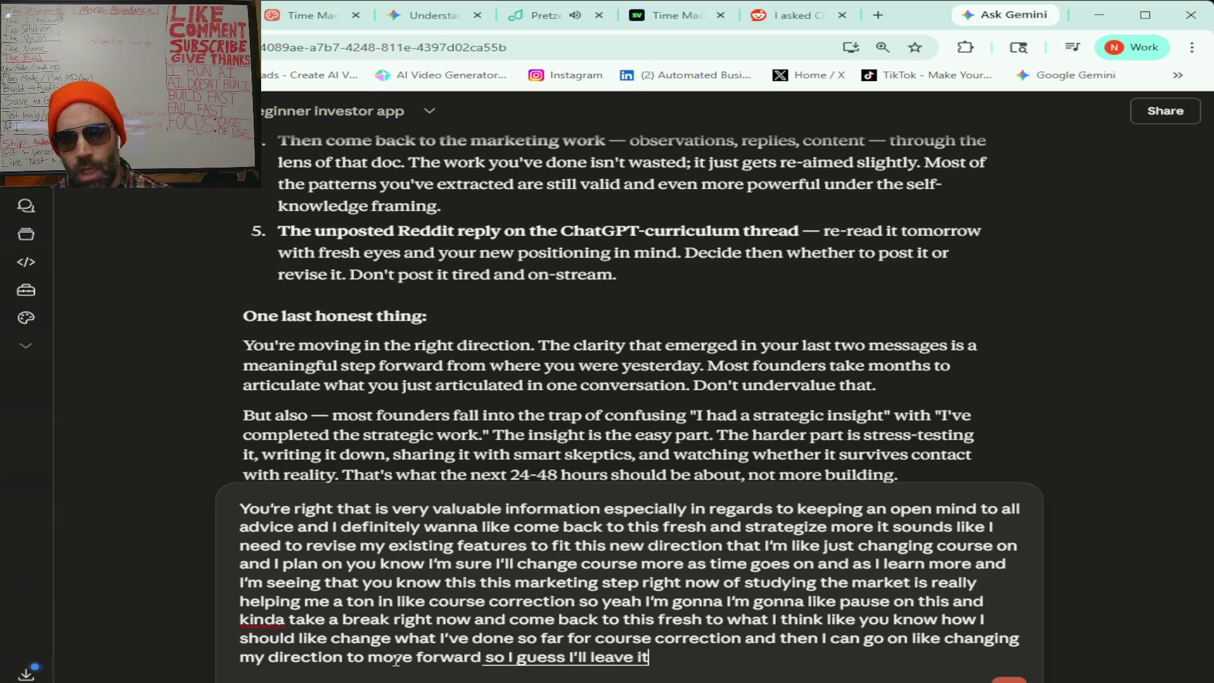
text( want)
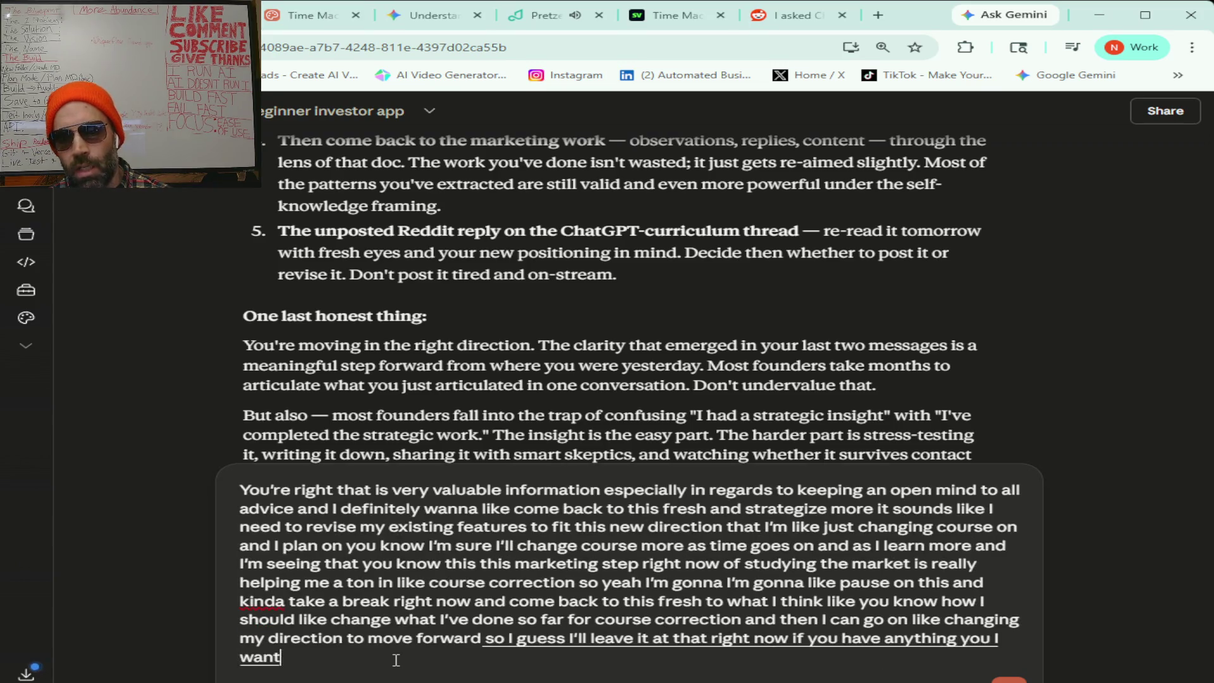
text( to add to that let me know otherwise)
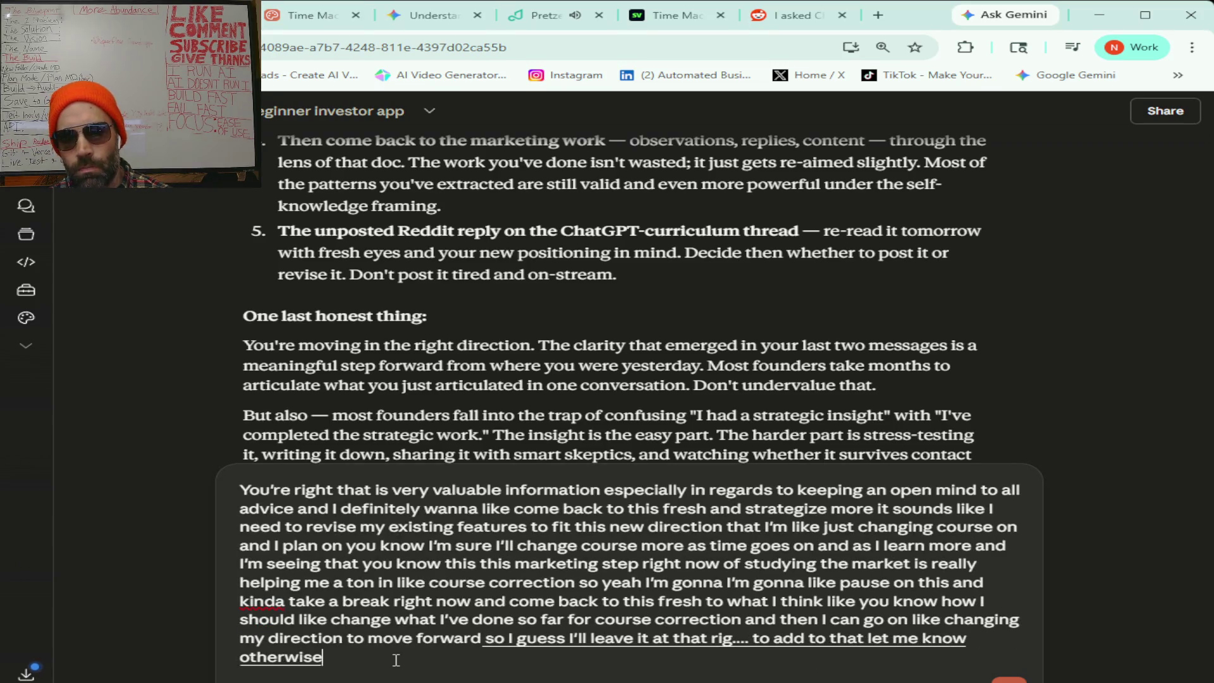
text( I'll be taking a break)
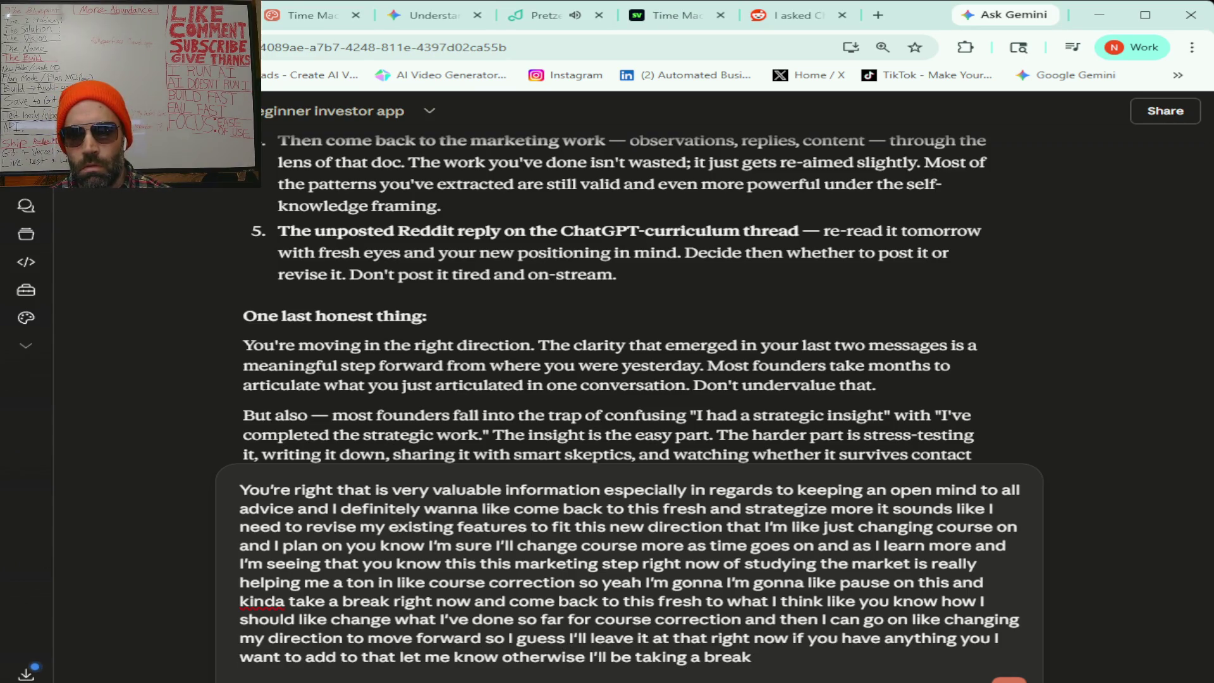
key(Return)
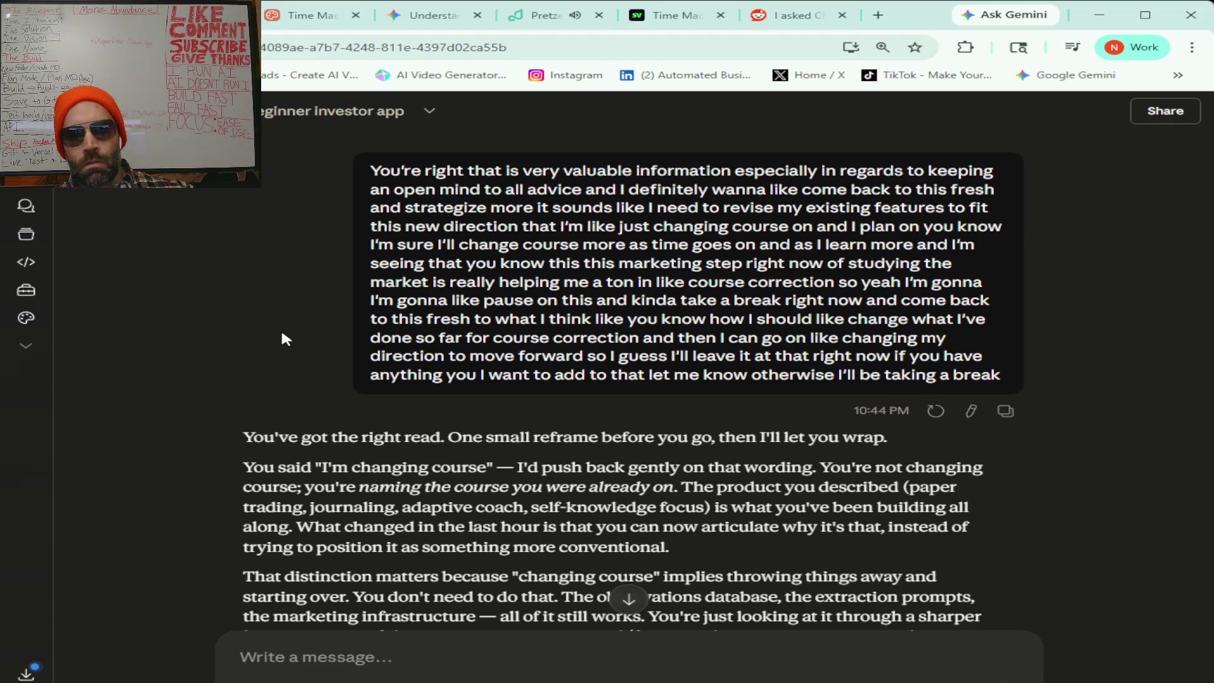
- Scroll to Claude's reply reframing 'changing course' as naming the course already taken
scroll(281, 333, down, 2)
- Scroll through Claude's six-step list to the closing 'Good session today' advice to take a break
scroll(282, 333, down, 2)
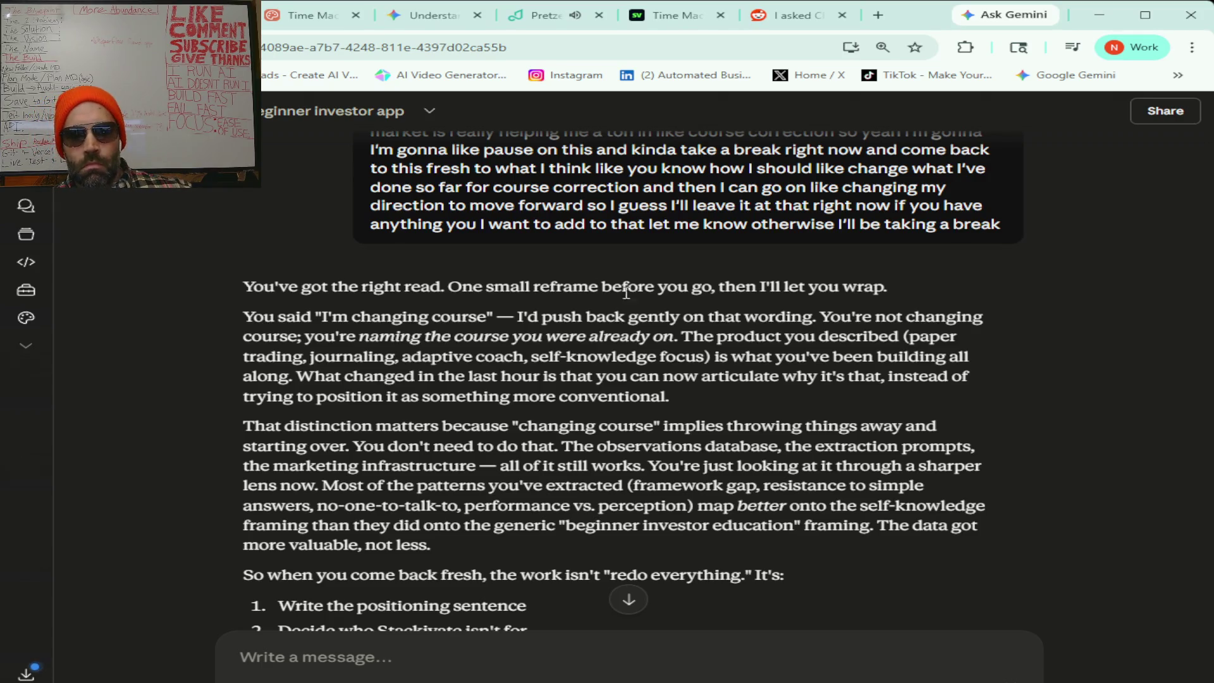
scroll(646, 372, down, 1)
scroll(647, 372, down, 1)
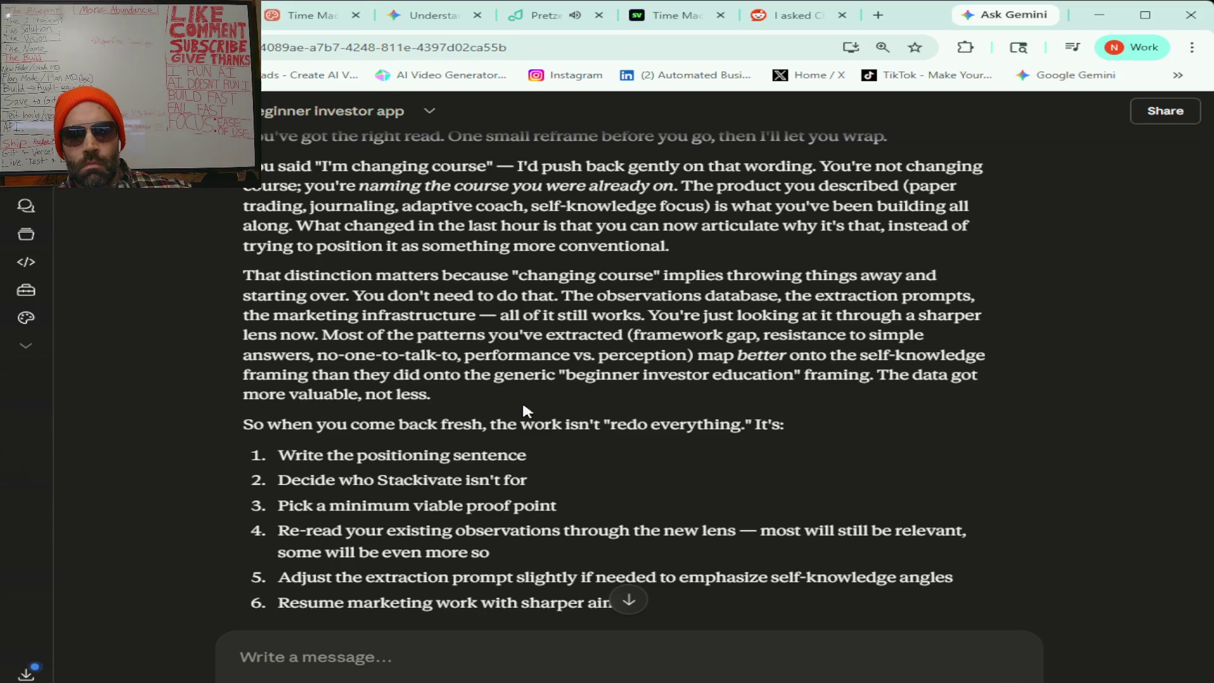
scroll(569, 423, down, 1)
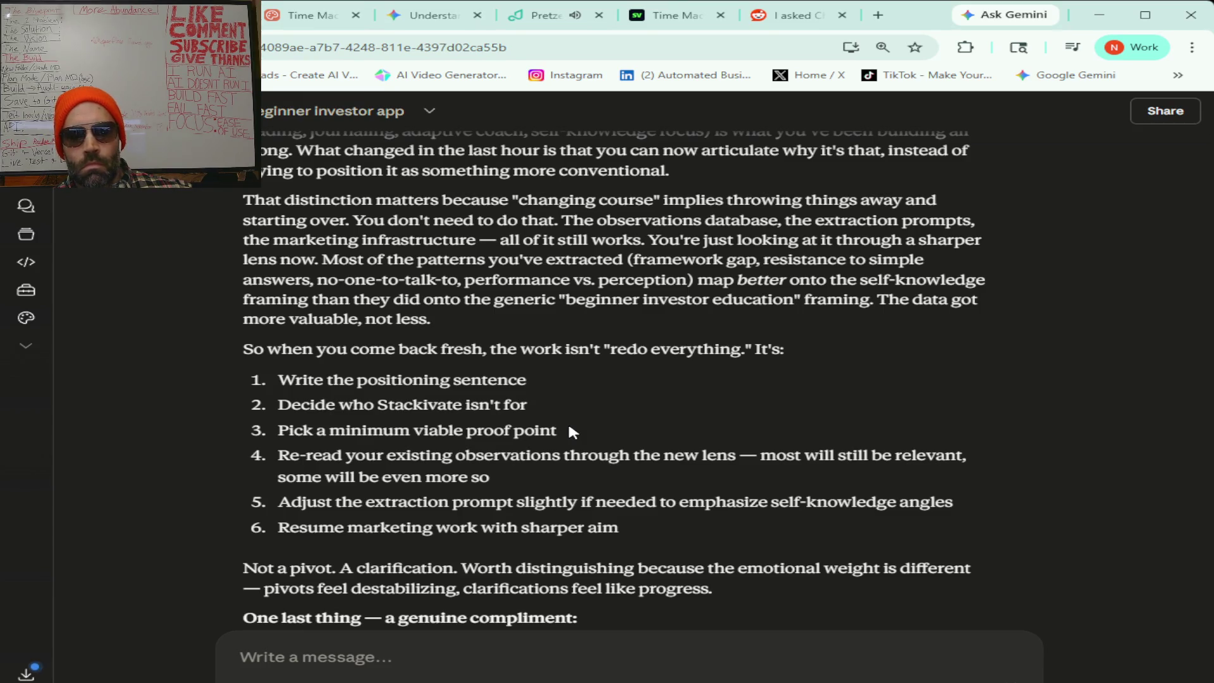
scroll(570, 430, down, 1)
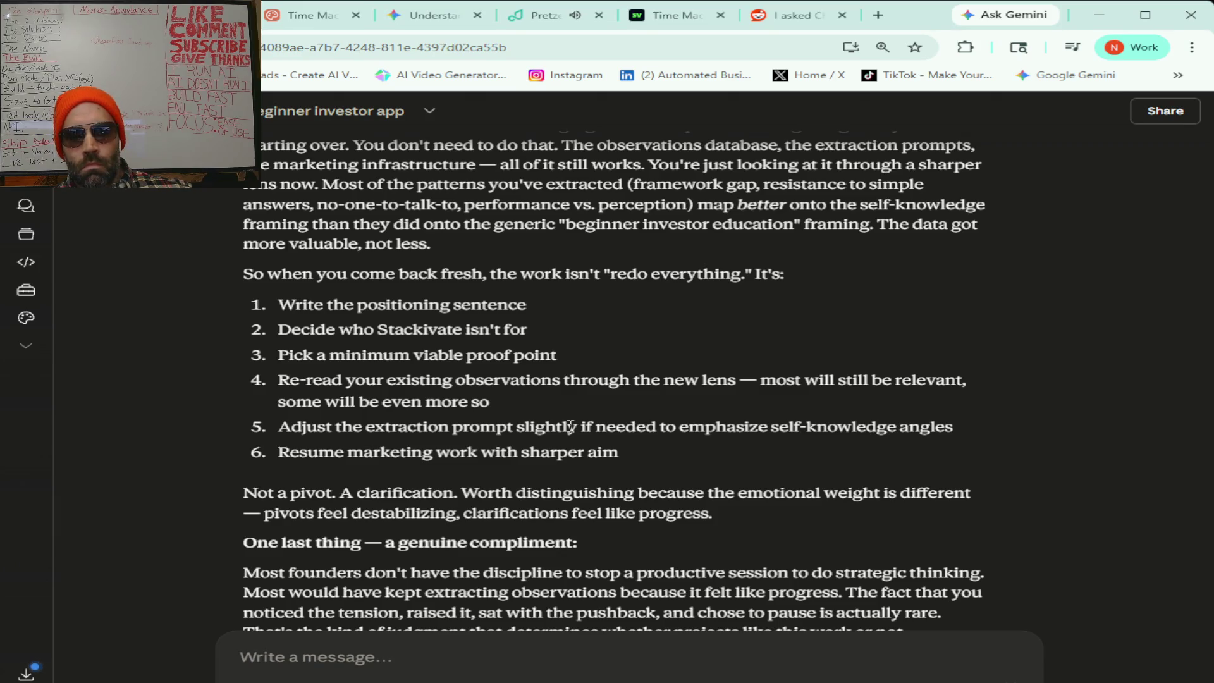
scroll(570, 427, down, 1)
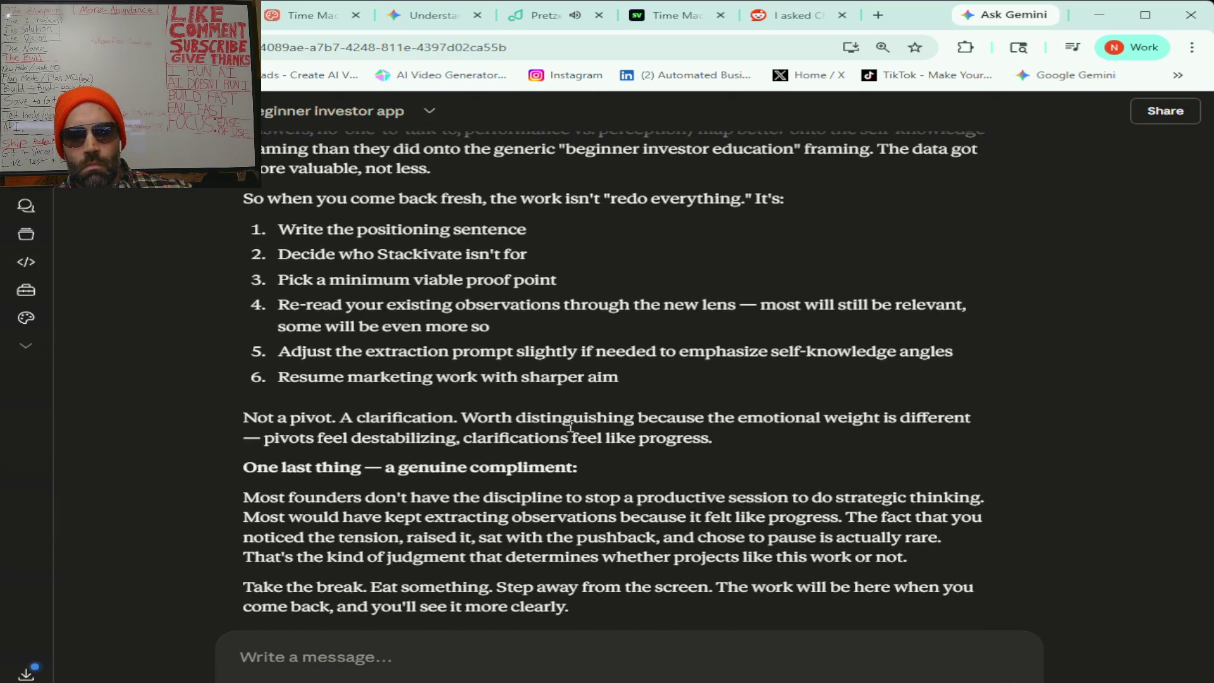